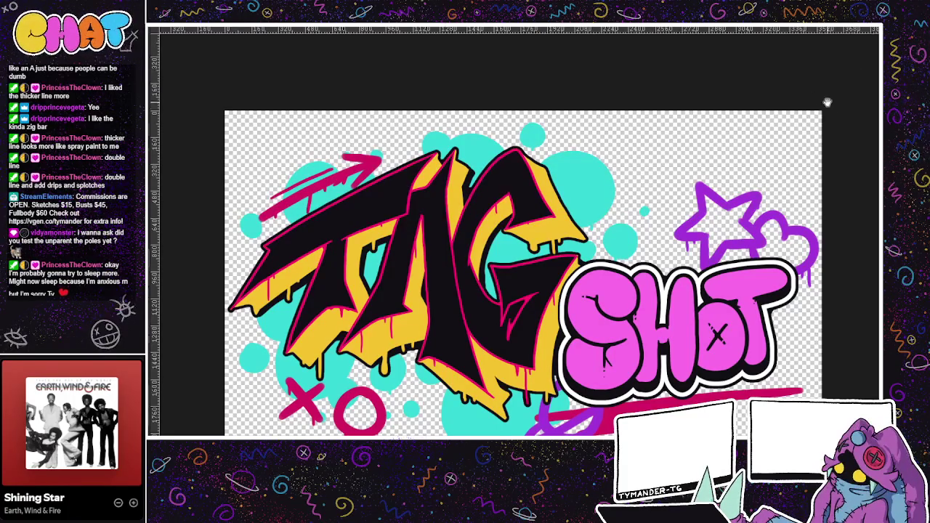
Pan and zoom out so the whole TAG SHOT artwork sits smaller and centred in the window.
drag(816, 121, 773, 91)
scroll(791, 106, down, 1)
scroll(791, 107, down, 1)
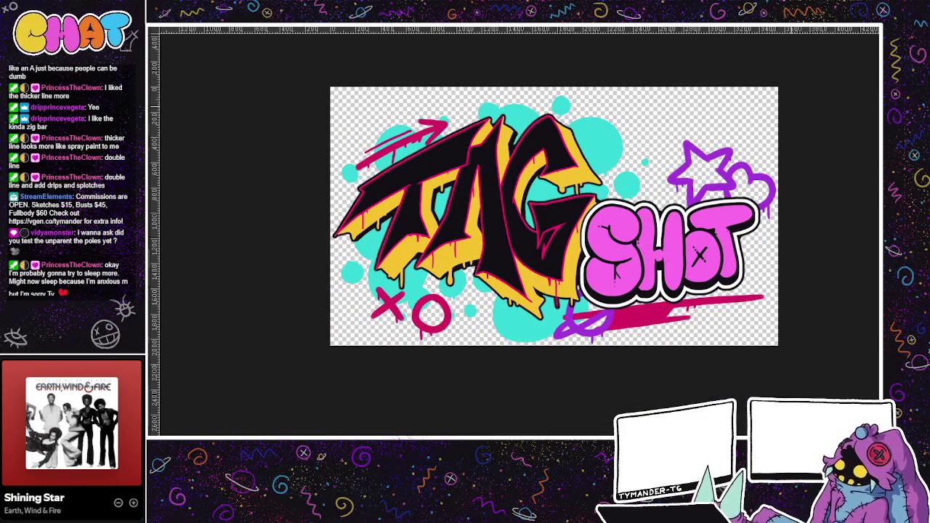
mouse_move(593, 404)
mouse_down()
mouse_move(490, 397)
mouse_move(463, 419)
mouse_up()
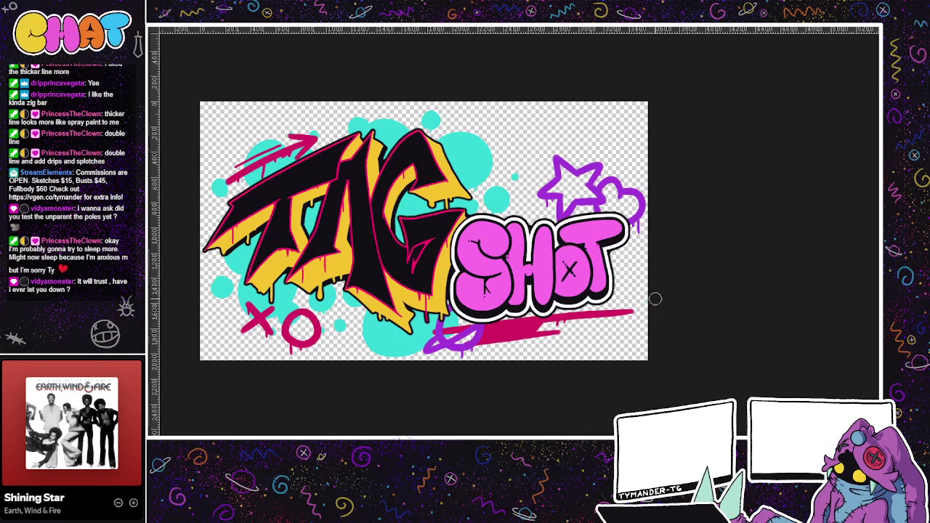
Try black sketch marks beside SHOT and above the purple star, undoing each one.
mouse_move(574, 348)
mouse_down()
mouse_move(570, 298)
mouse_move(624, 334)
mouse_move(564, 286)
mouse_up()
key(ctrl+z)
drag(564, 285, 625, 336)
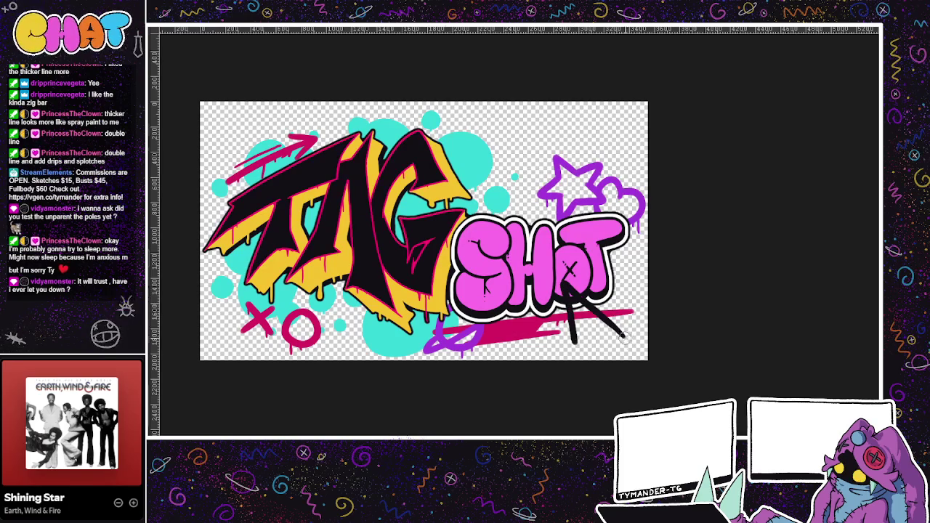
key(ctrl+z)
mouse_move(574, 149)
mouse_down()
mouse_move(561, 117)
mouse_move(613, 149)
mouse_up()
key(ctrl+z)
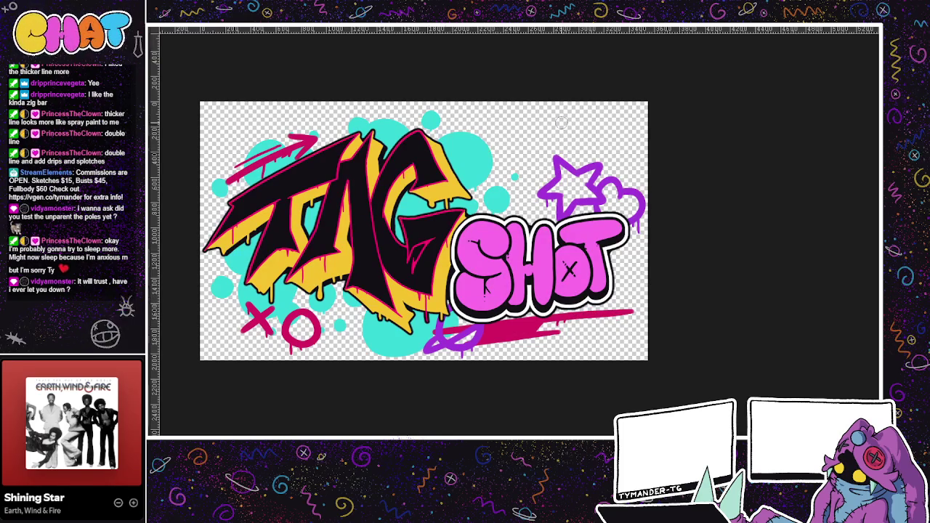
Draw a black letter A above the purple star with an arrow pointing at it.
mouse_move(585, 154)
mouse_down()
mouse_move(617, 152)
mouse_move(593, 130)
mouse_up()
key(ctrl+z)
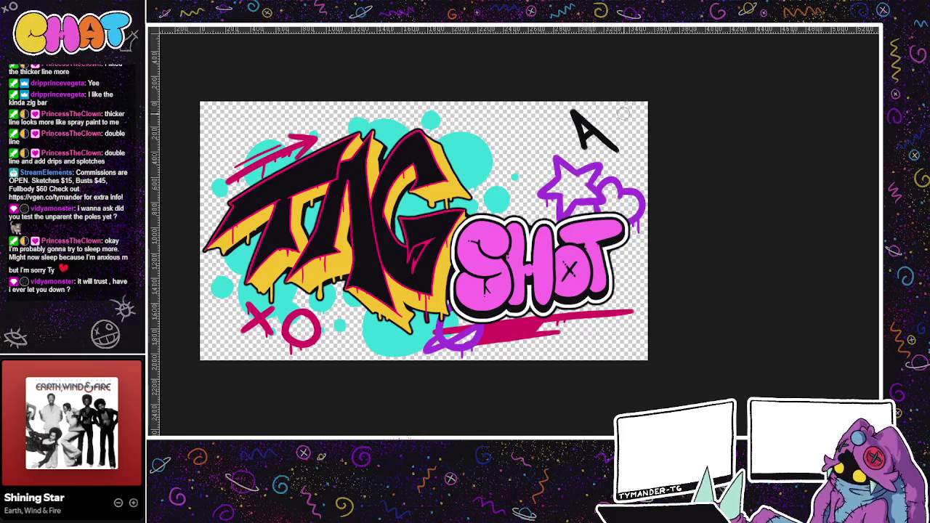
key(ctrl+z)
mouse_move(602, 154)
mouse_down()
mouse_move(621, 130)
mouse_move(634, 144)
mouse_up()
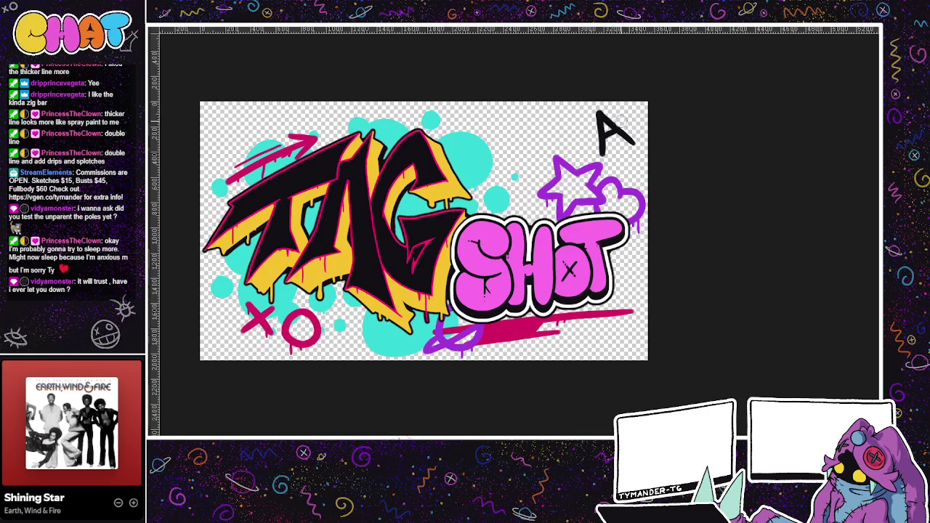
mouse_move(549, 135)
mouse_down()
mouse_move(592, 135)
mouse_move(574, 151)
mouse_move(579, 195)
mouse_up()
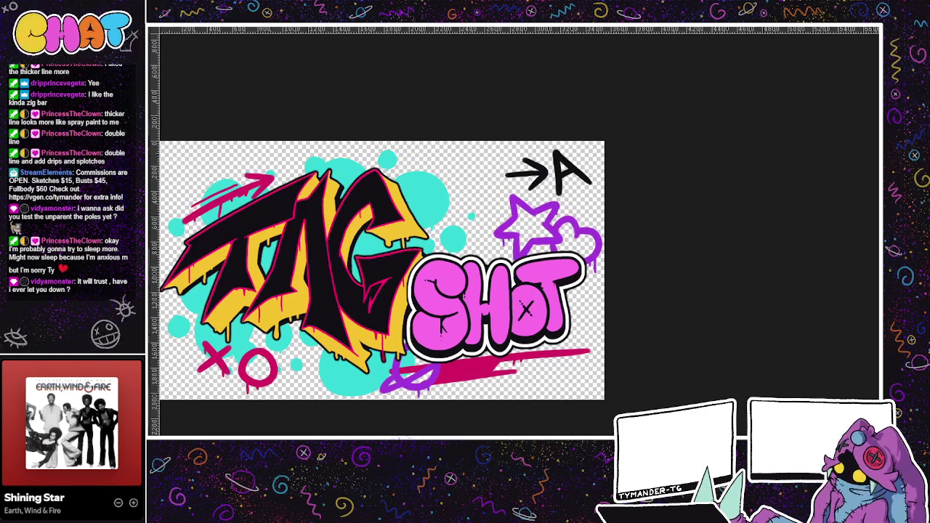
On the next animation frame, draw a black →B mark above the purple star.
key(Delete)
drag(559, 152, 562, 194)
mouse_move(518, 176)
mouse_down()
mouse_move(556, 175)
mouse_move(539, 191)
mouse_up()
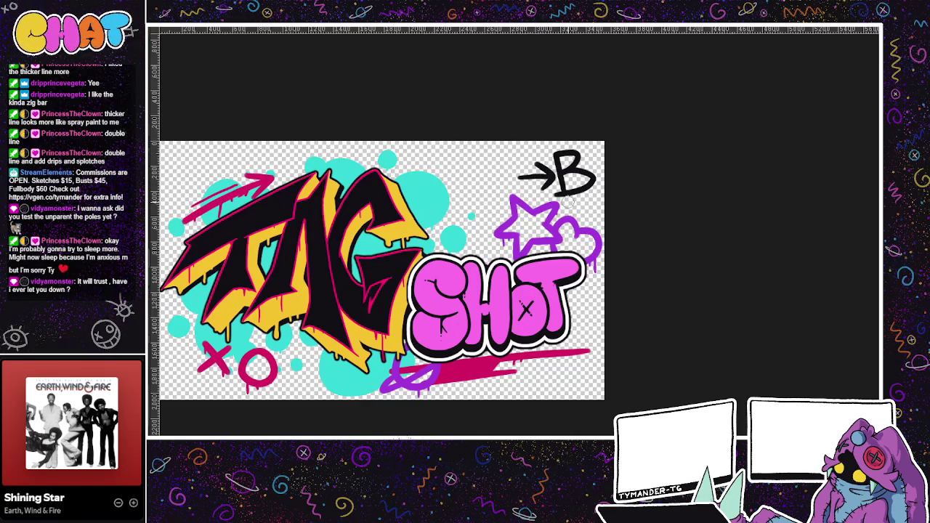
On the following frame, draw a →C mark above the star, redoing failed attempts.
key(Delete)
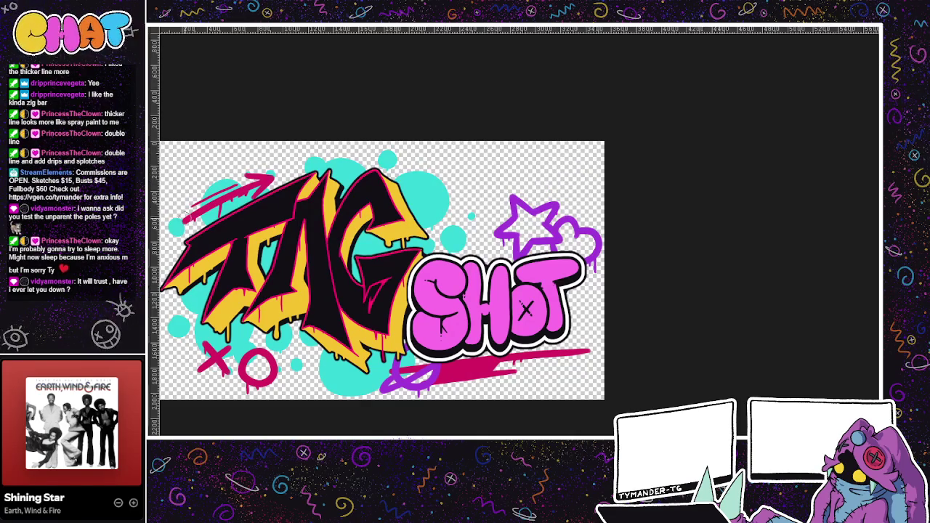
mouse_move(513, 165)
mouse_down()
mouse_move(554, 167)
mouse_move(539, 185)
mouse_up()
key(ctrl+z)
mouse_move(587, 155)
mouse_down()
mouse_move(588, 181)
mouse_move(559, 173)
mouse_move(590, 191)
mouse_up()
key(ctrl+z)
key(ctrl+z)
key(ctrl+z)
key(ctrl+z)
mouse_move(504, 169)
mouse_down()
mouse_move(548, 170)
mouse_move(530, 189)
mouse_up()
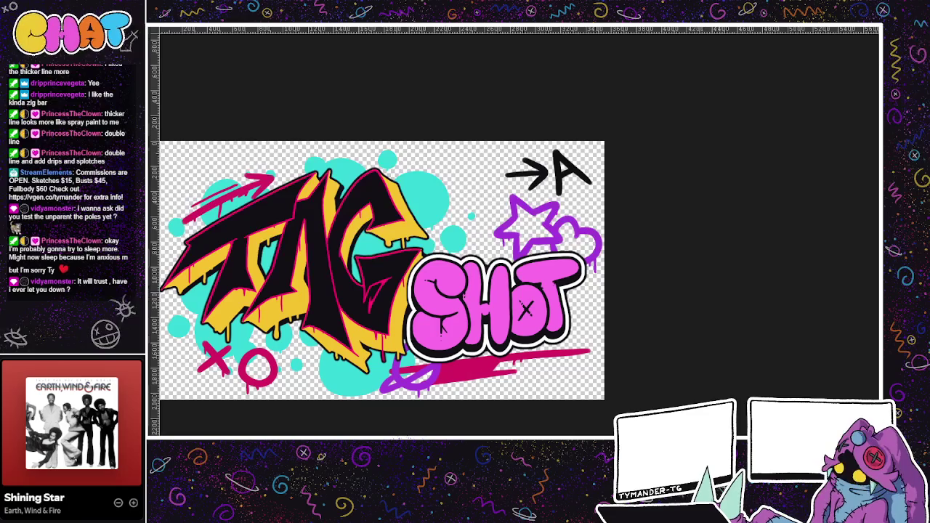
Paint a pink mark across the A of TAG, then step to another animation frame.
drag(278, 269, 323, 253)
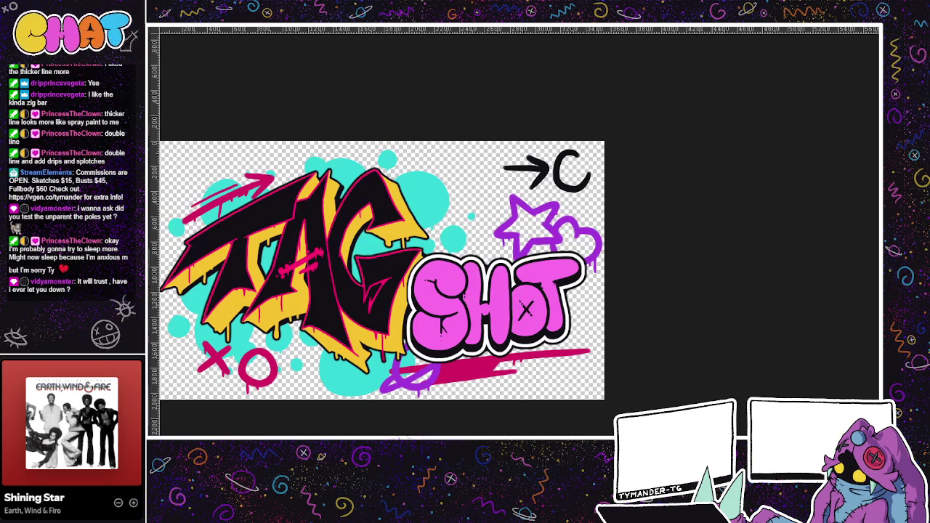
key(ctrl+z)
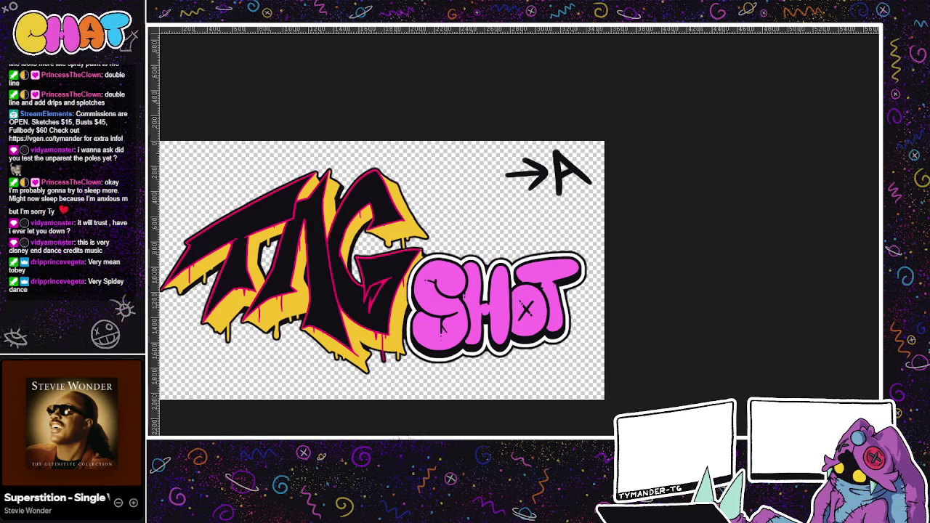
On the B frame, brush a pink diagonal slash over the A of TAG.
key(ctrl+z)
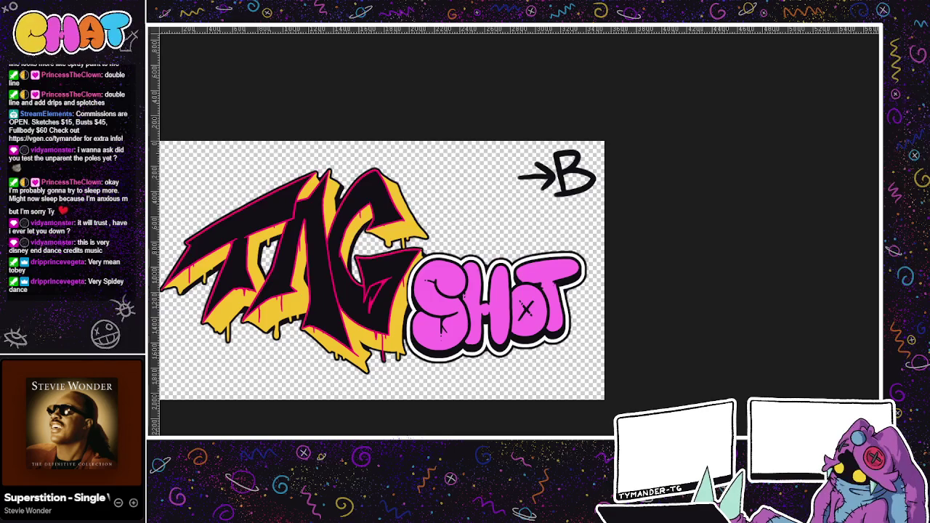
drag(279, 271, 322, 251)
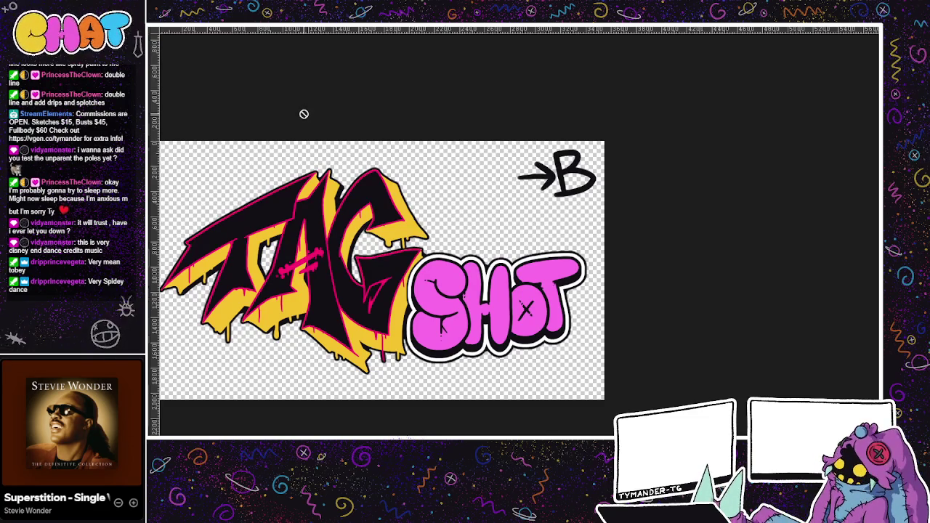
Advance to the C frame and eyedrop a colour from the SHOT lettering.
key(space)
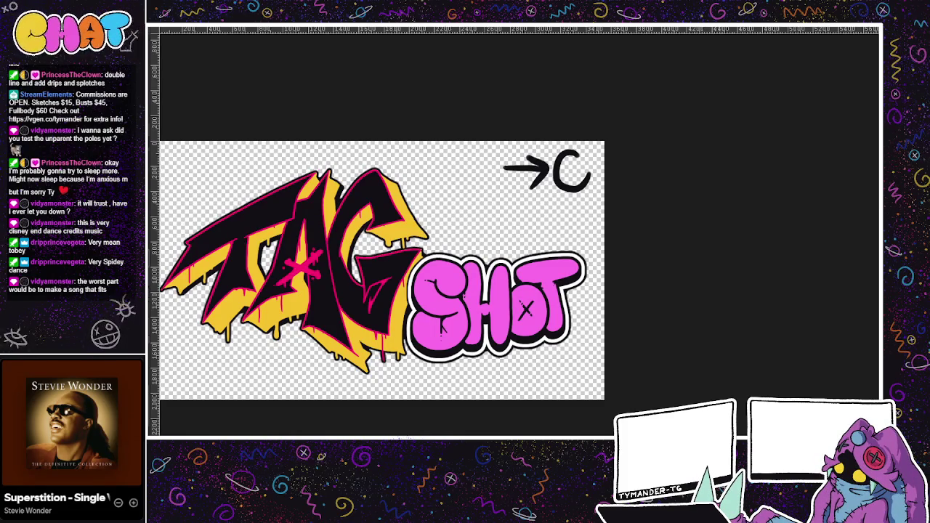
ctrl+click(444, 254)
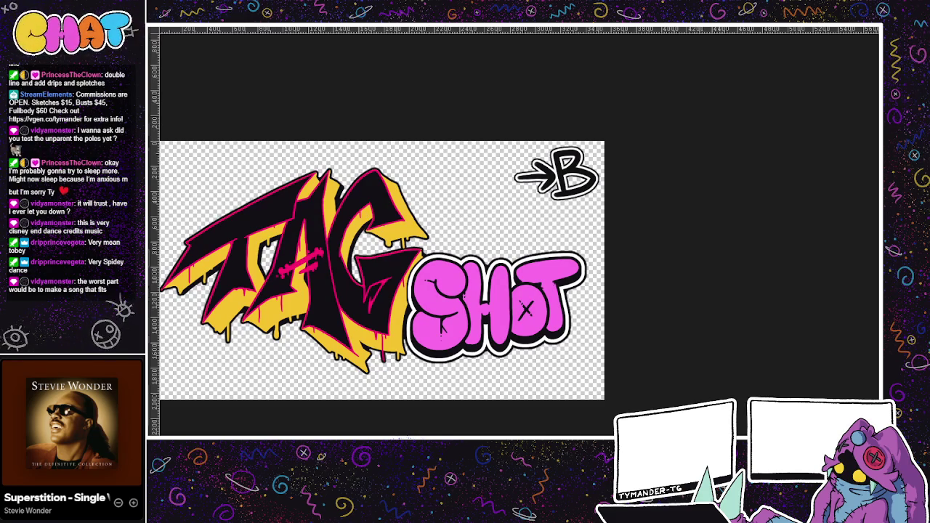
Briefly hide the TAG lettering, then undo the pink mark and the arrow-and-A label.
key(ctrl+comma)
key(ctrl+comma)
key(ctrl+comma)
key(ctrl+comma)
key(ctrl+comma)
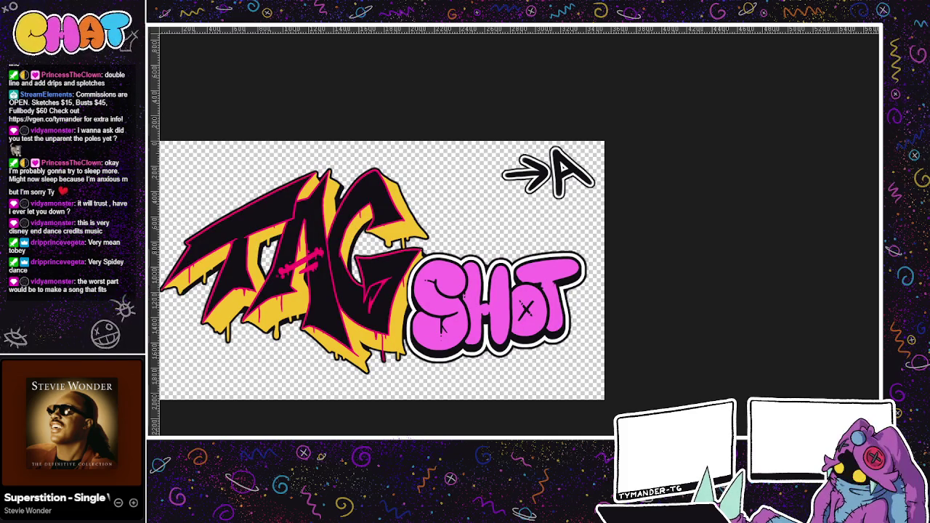
key(ctrl+z)
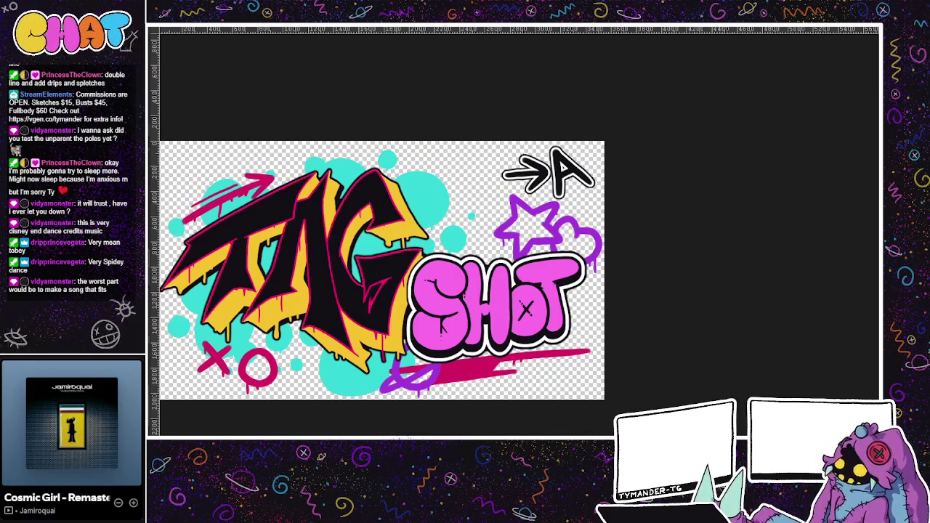
key(ctrl+z)
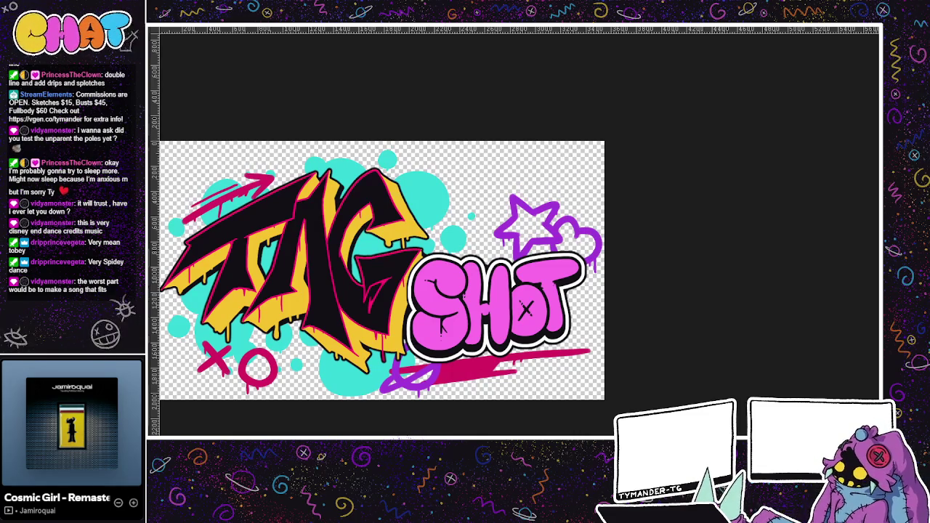
Undo the splotches, star, arrow and doodle decorations, leaving only the TAG SHOT lettering.
key(ctrl+z)
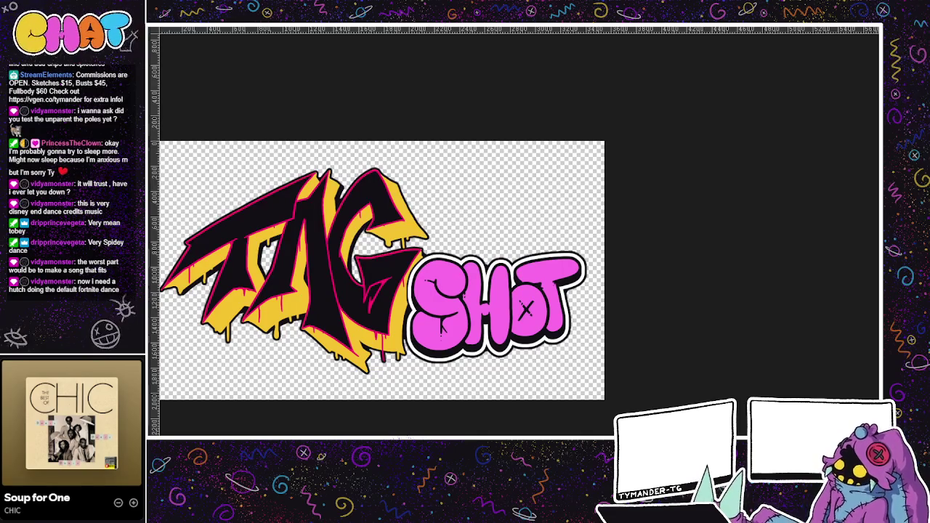
Check the blank white document, then return and fit the fully decorated TAG SHOT artwork in view.
mouse_move(613, 83)
mouse_down()
mouse_move(656, 114)
mouse_move(638, 85)
mouse_up()
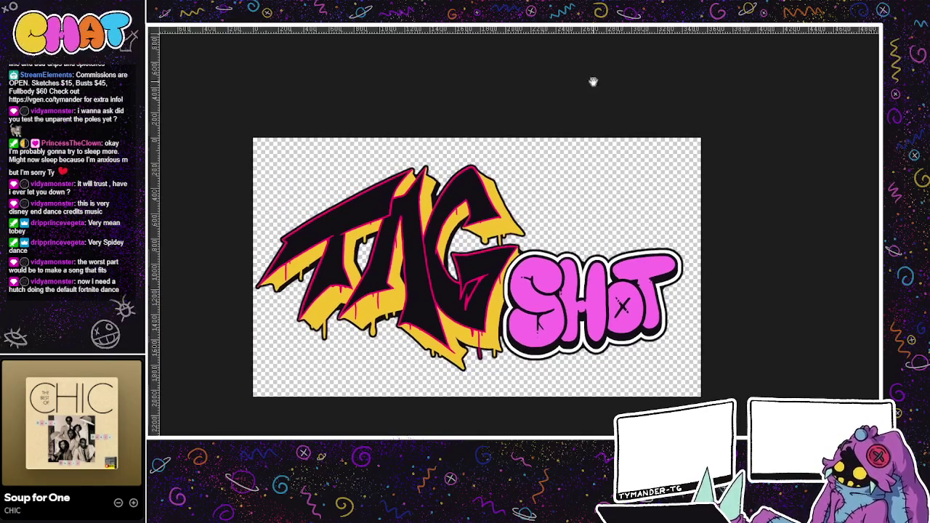
key(ctrl+Tab)
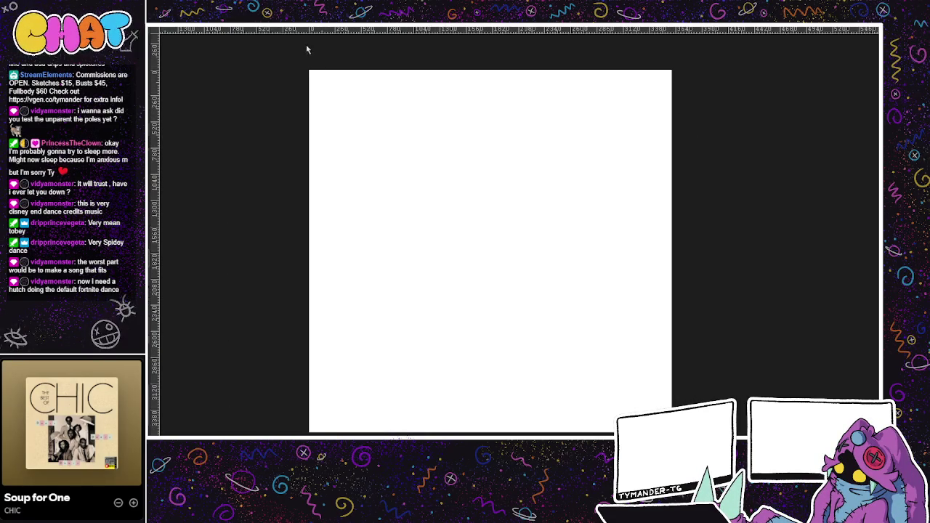
key(ctrl+Tab)
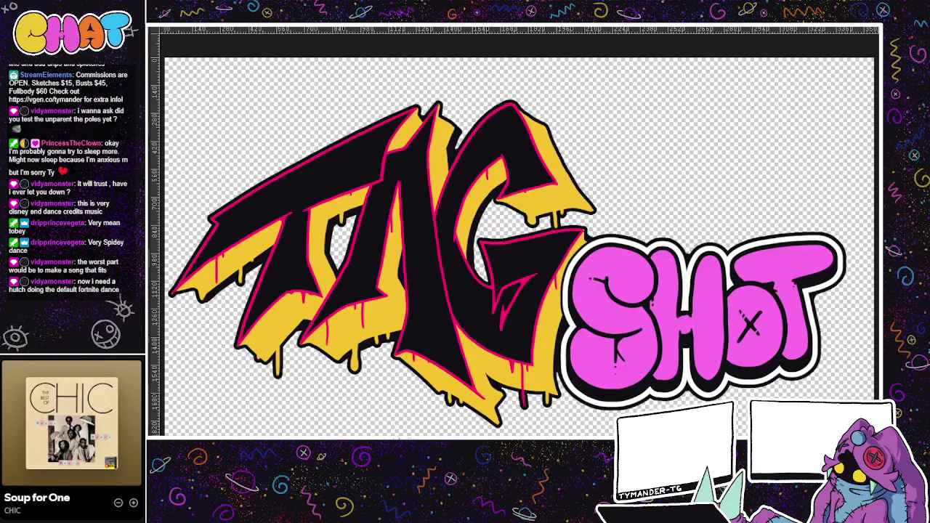
scroll(574, 240, down, 3)
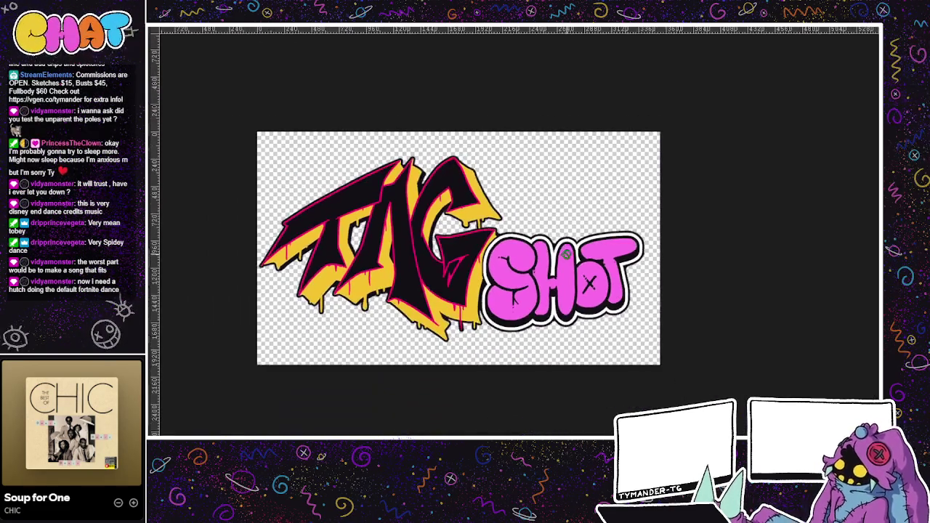
scroll(557, 242, up, 1)
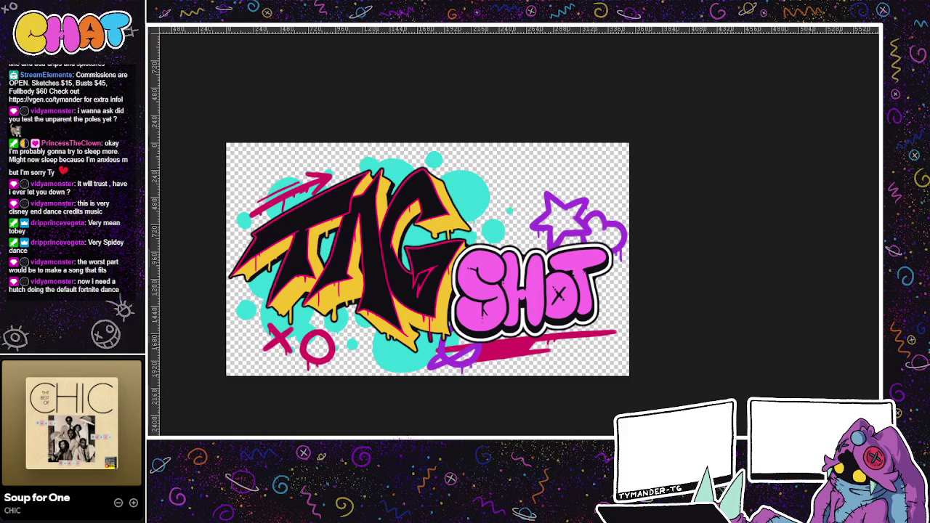
Mark a small pink X on the TAG lettering, comparing versions with undo and redo.
drag(350, 246, 371, 265)
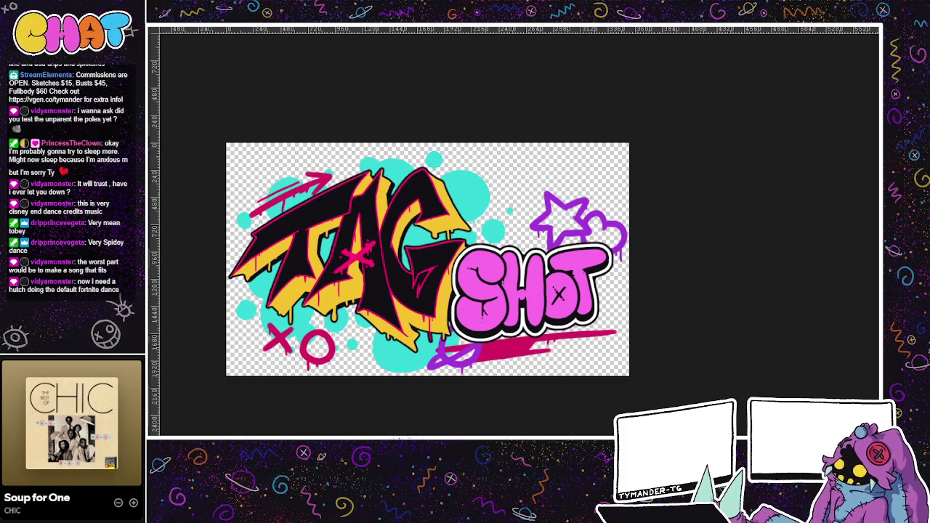
drag(633, 92, 494, 132)
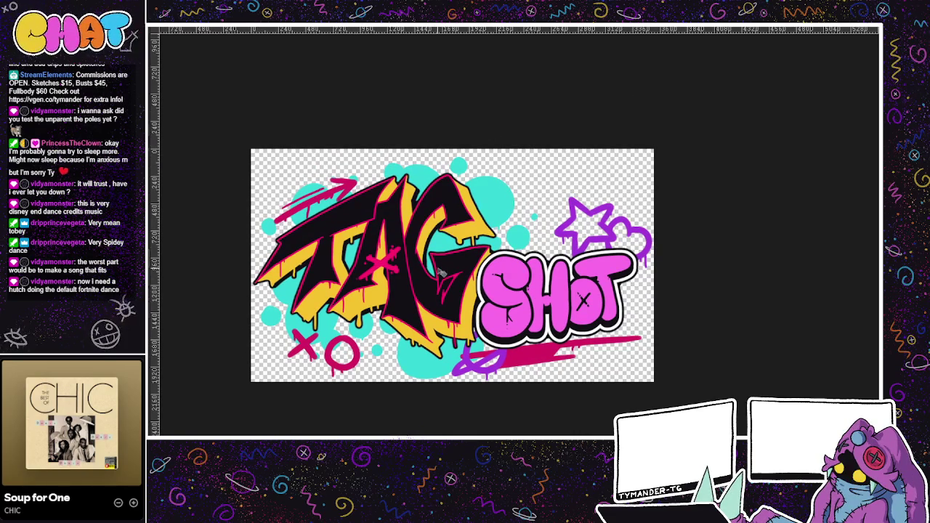
key(ctrl+z)
key(ctrl+z)
key(ctrl+shift+z)
key(ctrl+z)
key(ctrl+shift+z)
key(ctrl+z)
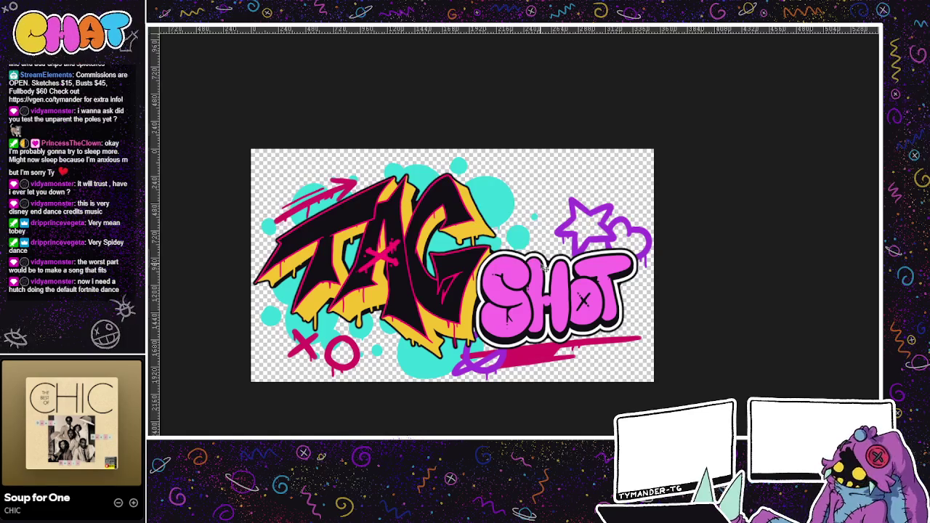
Nudge the view, then cycle to the game UI sketch document.
drag(641, 278, 648, 267)
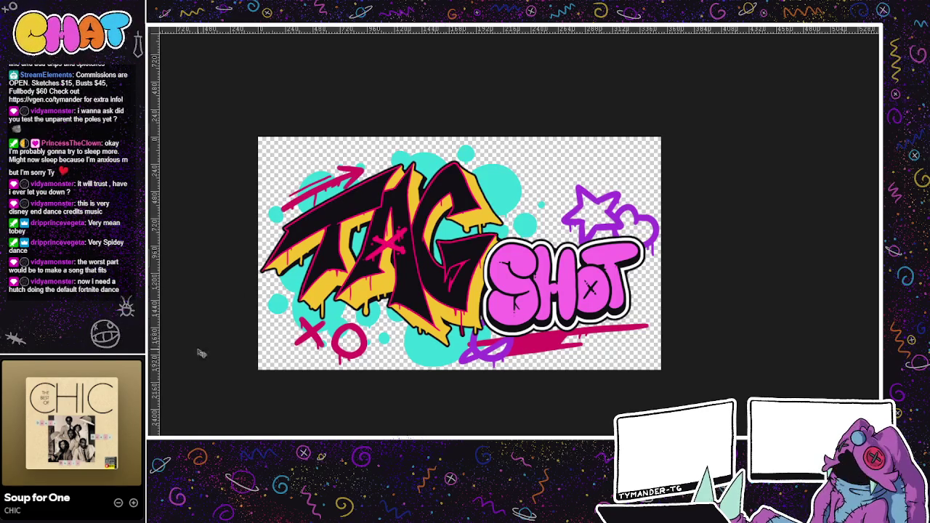
key(ctrl+Tab)
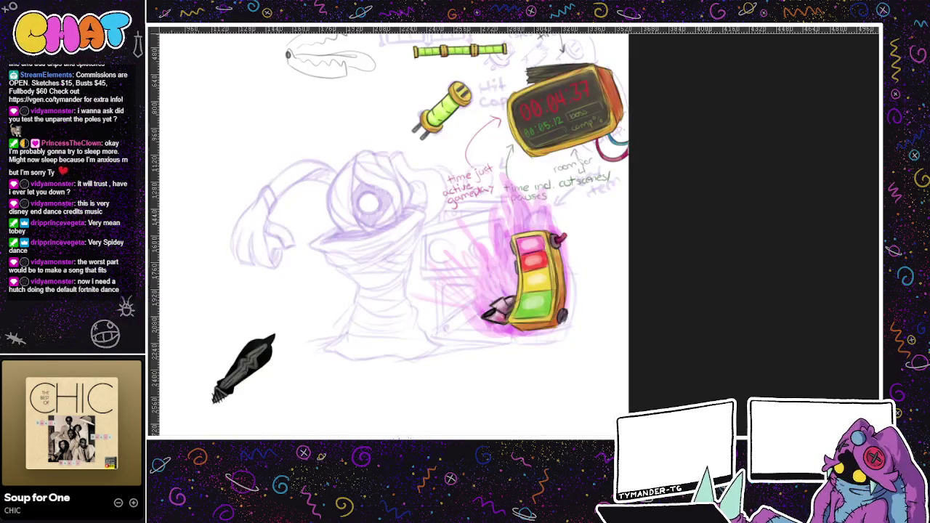
key(ctrl+Tab)
key(ctrl+Tab)
Paste the TAG SHOT logo onto the canvas and nudge it to the right.
key(ctrl+v)
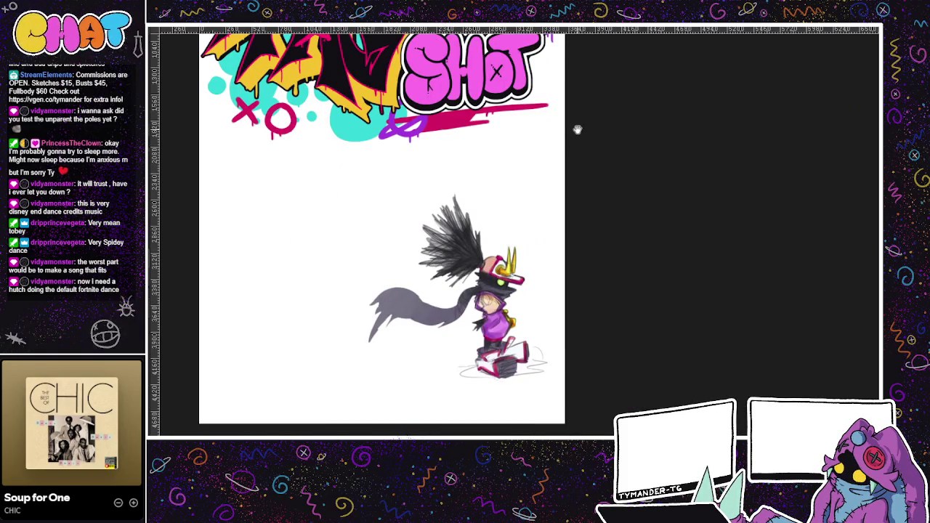
drag(579, 130, 600, 259)
scroll(552, 229, down, 1)
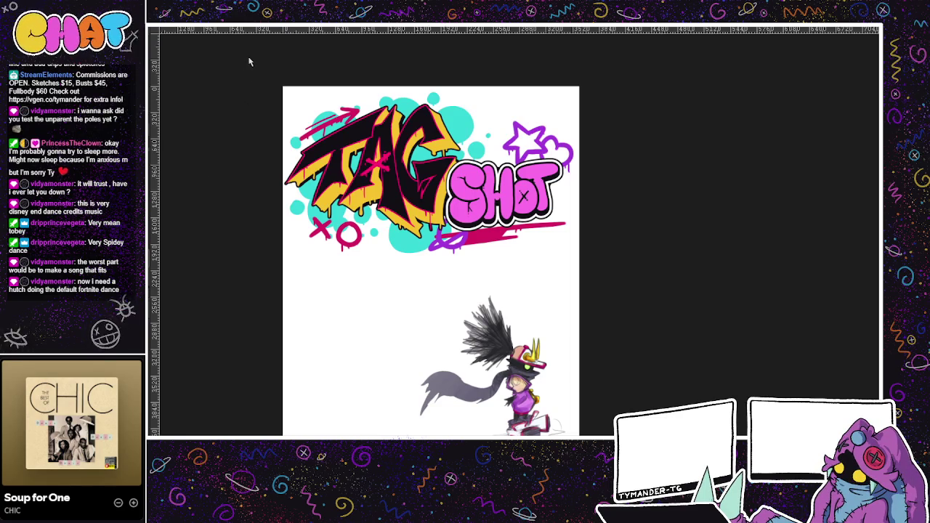
key(ctrl+Tab)
key(ctrl+v)
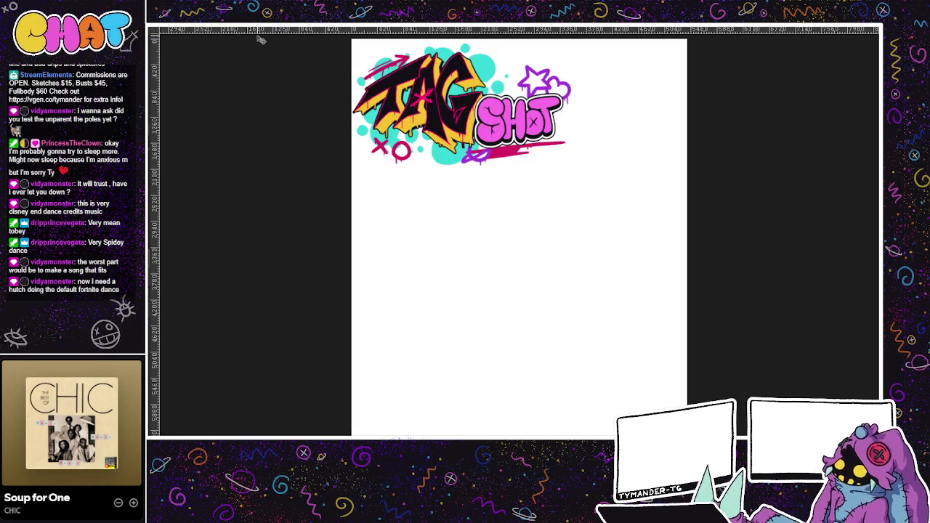
drag(522, 147, 588, 147)
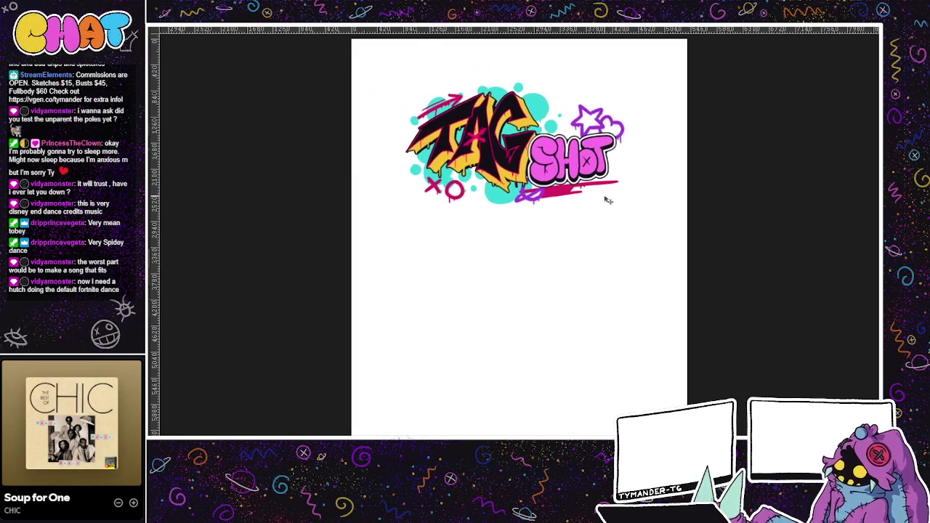
On the page with logo and character, fit the whole page and shift the logo down, then back up.
key(ctrl+Tab)
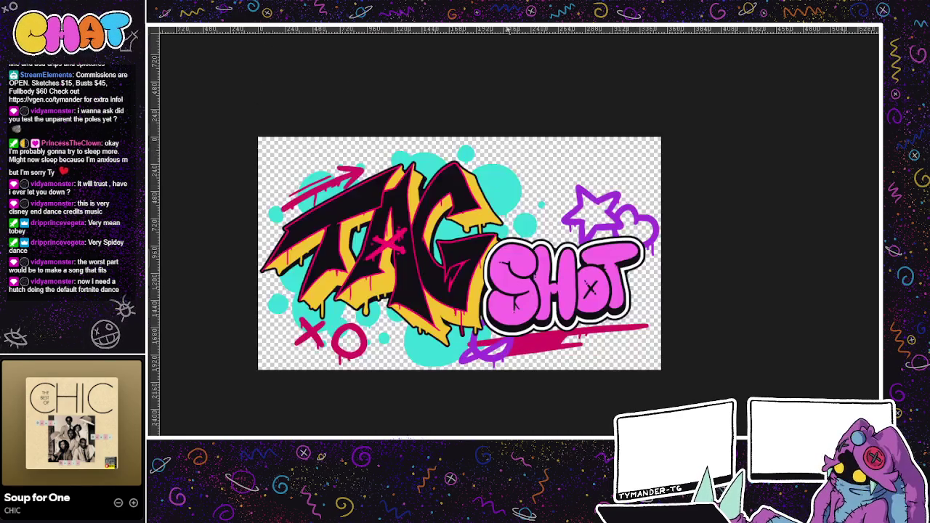
key(ctrl+Tab)
key(ctrl+Tab)
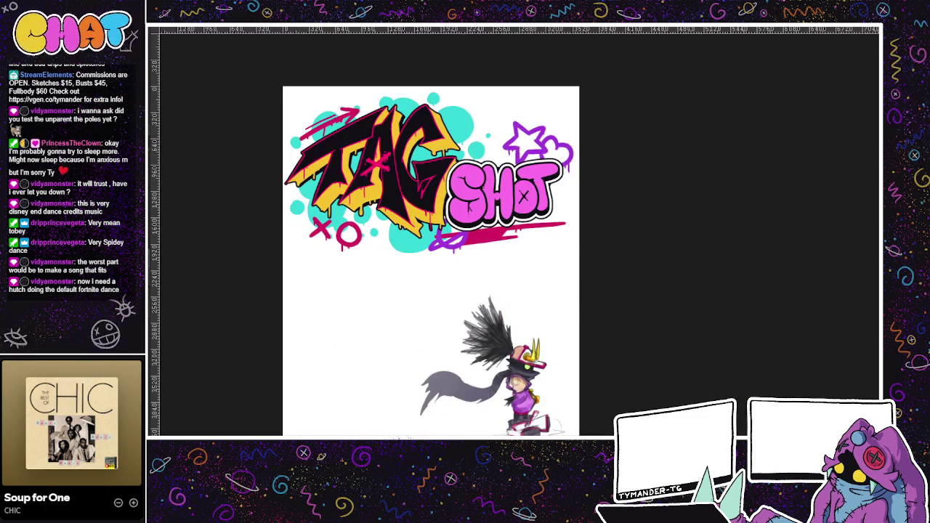
key(ctrl+0)
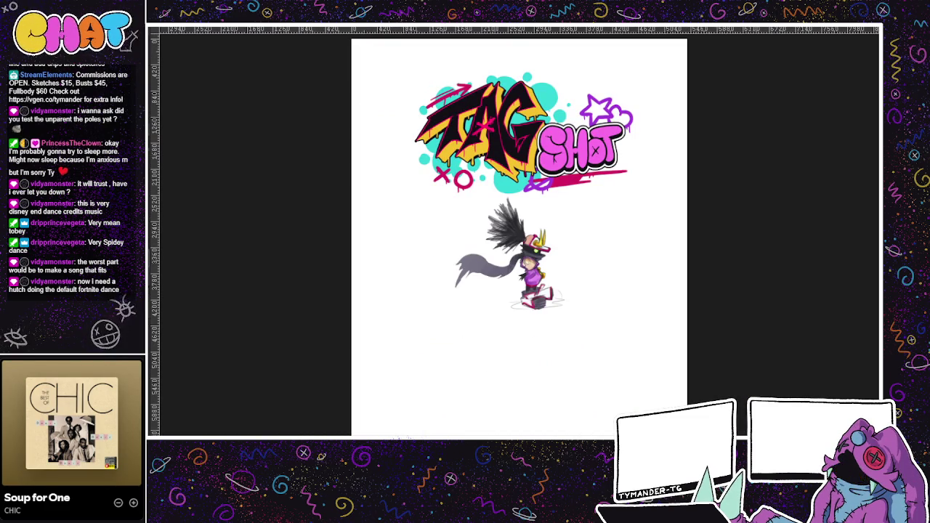
drag(602, 348, 704, 461)
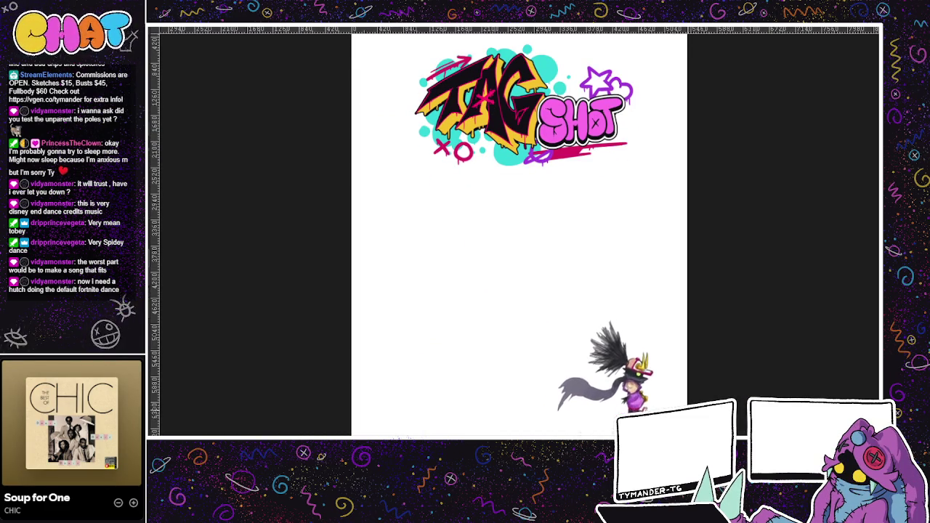
scroll(552, 260, up, 2)
drag(583, 207, 553, 472)
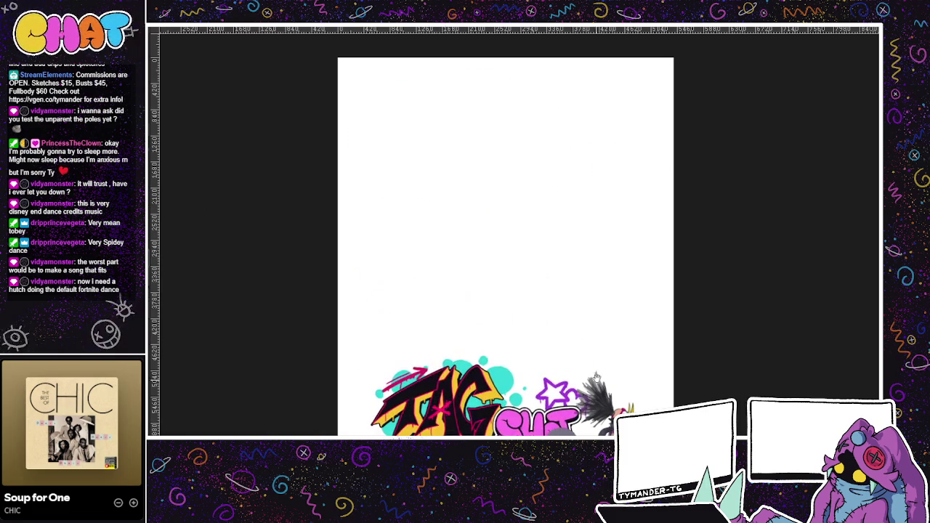
scroll(509, 255, down, 2)
drag(508, 349, 523, 283)
Settle the TAG SHOT logo across the top of the page with small leftward adjustments.
mouse_move(596, 289)
mouse_down()
mouse_move(595, 378)
mouse_move(567, 148)
mouse_up()
scroll(581, 291, up, 2)
scroll(608, 184, down, 1)
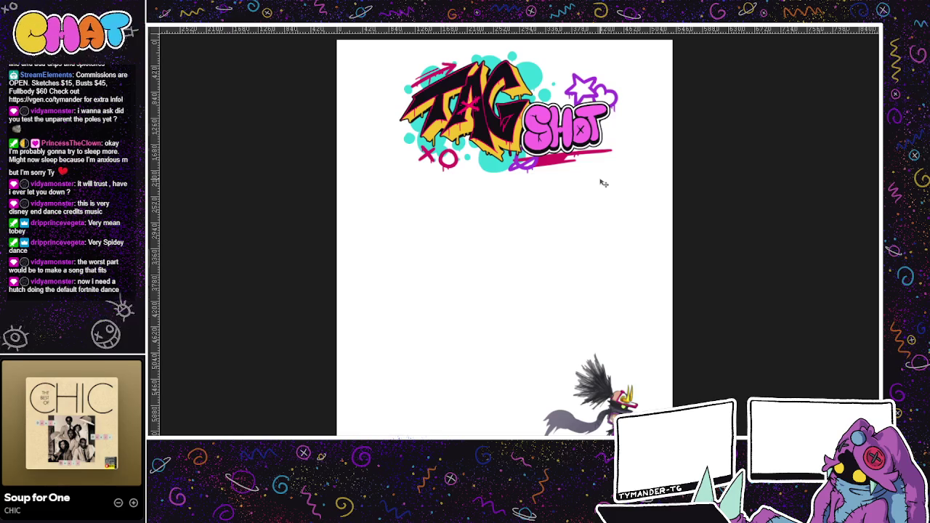
scroll(610, 135, up, 2)
scroll(616, 133, down, 1)
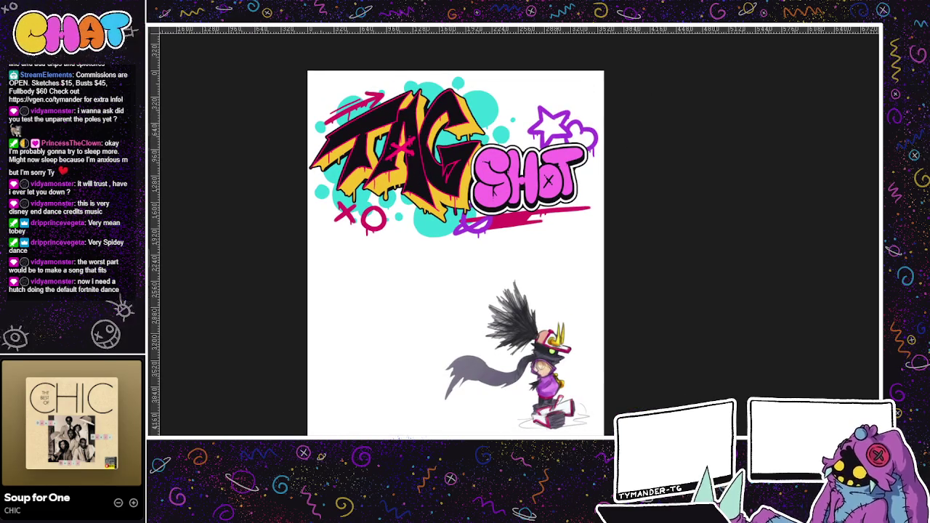
key(ctrl+z)
drag(536, 150, 515, 156)
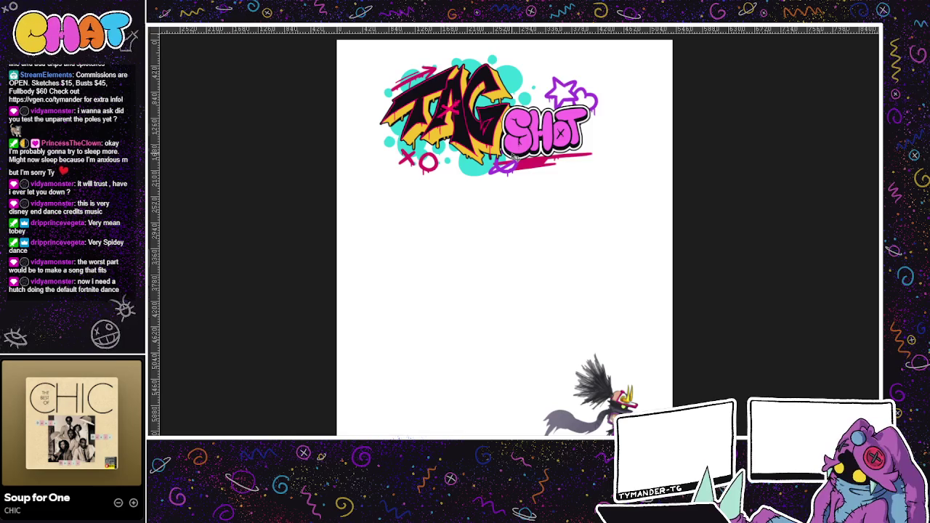
mouse_move(513, 156)
mouse_down()
mouse_move(526, 145)
mouse_move(541, 158)
mouse_up()
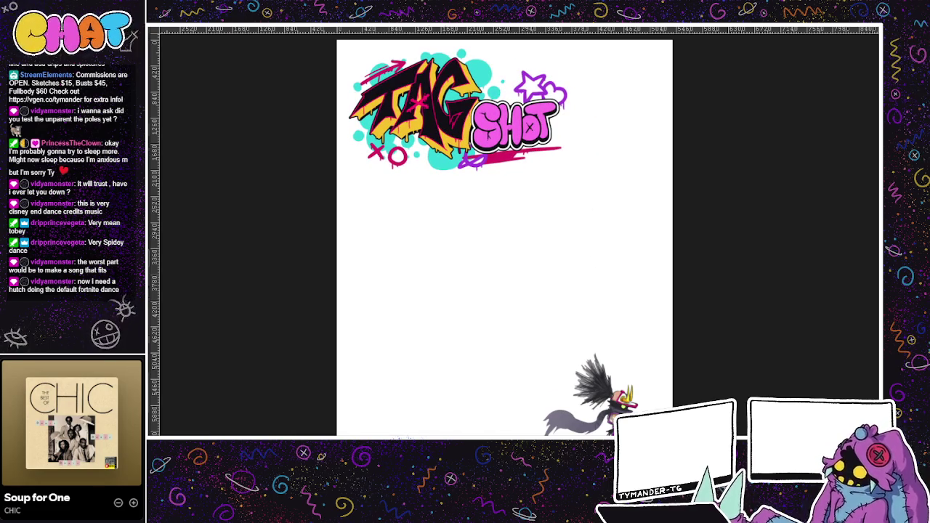
drag(633, 321, 622, 294)
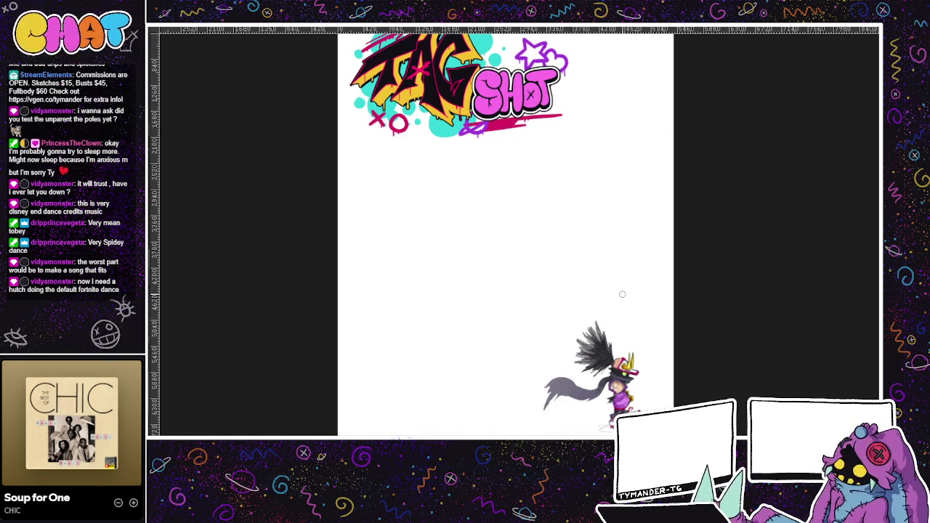
drag(634, 315, 591, 360)
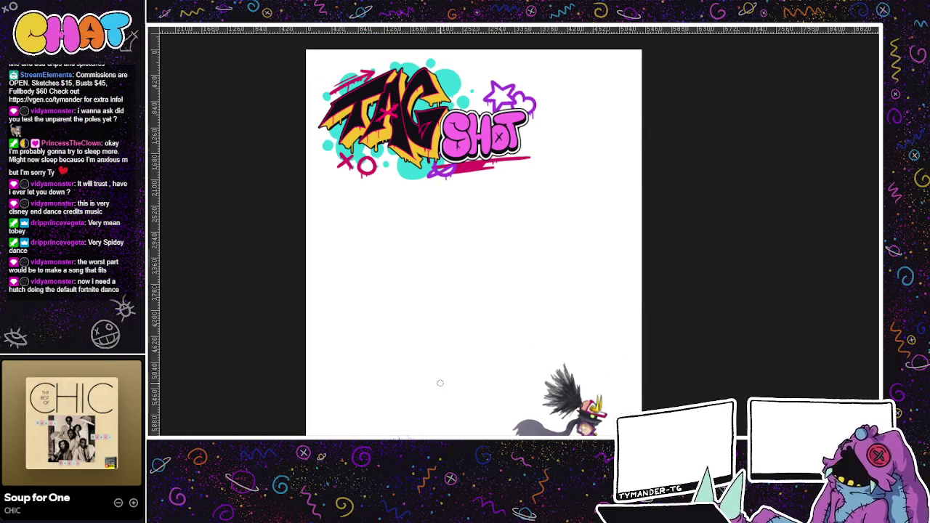
Drop the logo layer to about 50% opacity and enlarge it proportionally with Free Transform.
key(5)
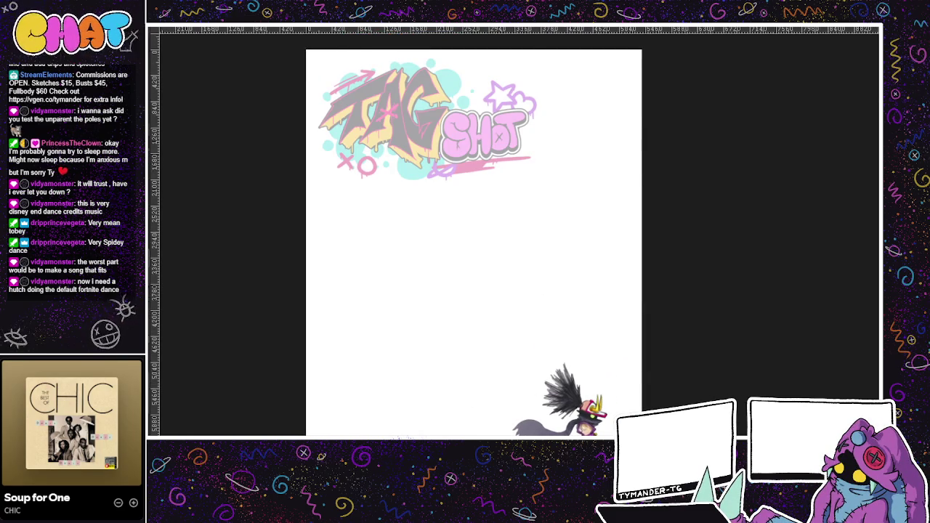
key(ctrl+t)
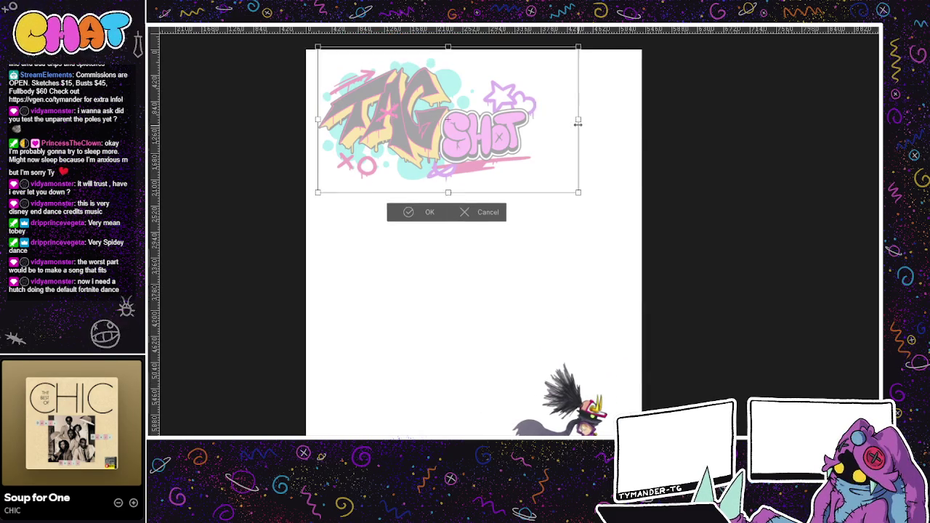
mouse_move(570, 123)
mouse_down()
mouse_move(598, 135)
mouse_move(559, 151)
mouse_up()
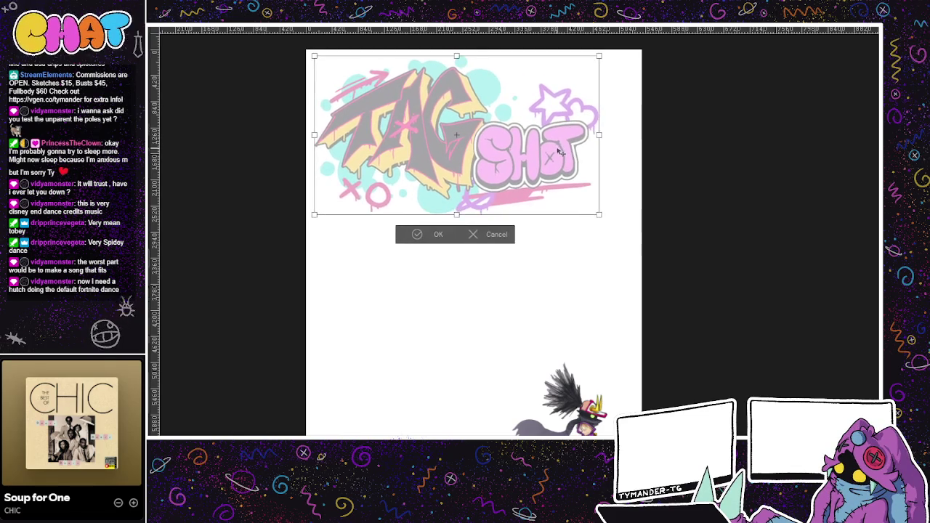
key(Return)
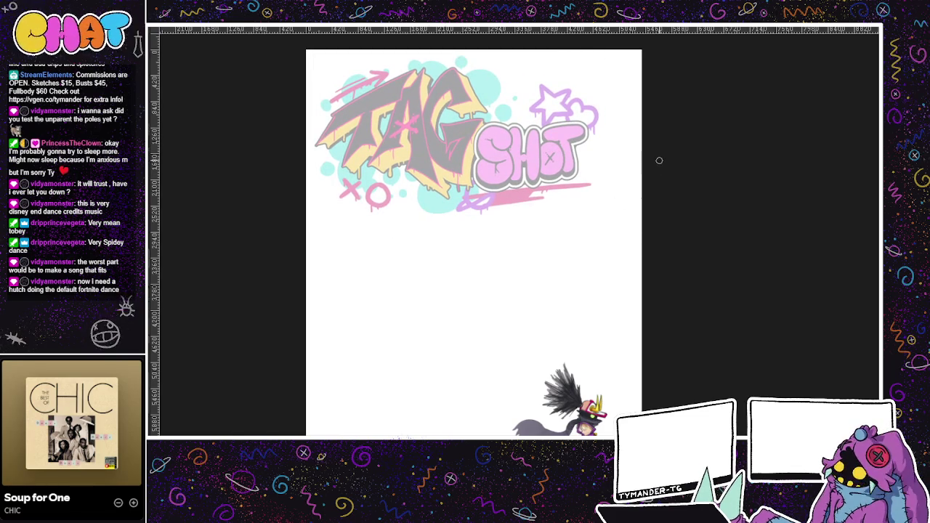
Move the enlarged TAG SHOT logo down to the page bottom beside the skateboarder.
drag(659, 161, 547, 211)
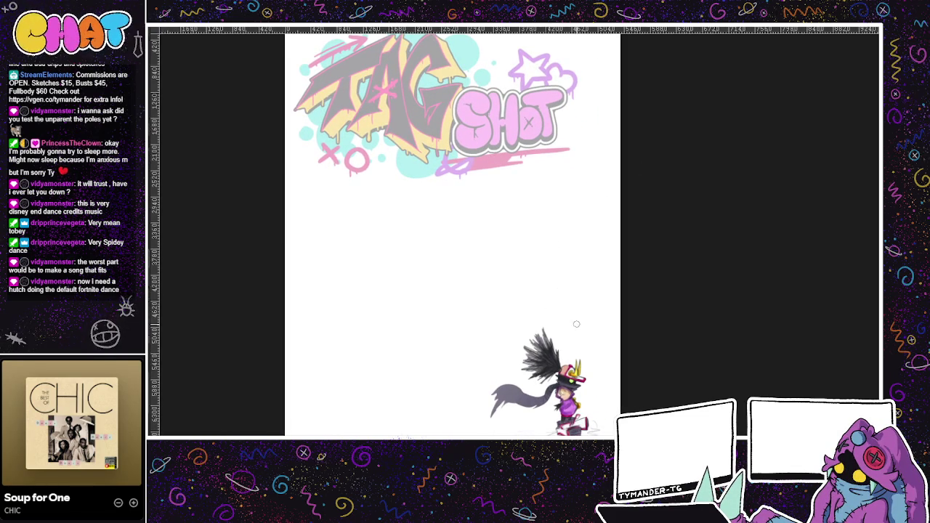
mouse_move(607, 324)
mouse_down()
mouse_move(603, 369)
mouse_move(609, 358)
mouse_move(616, 373)
mouse_up()
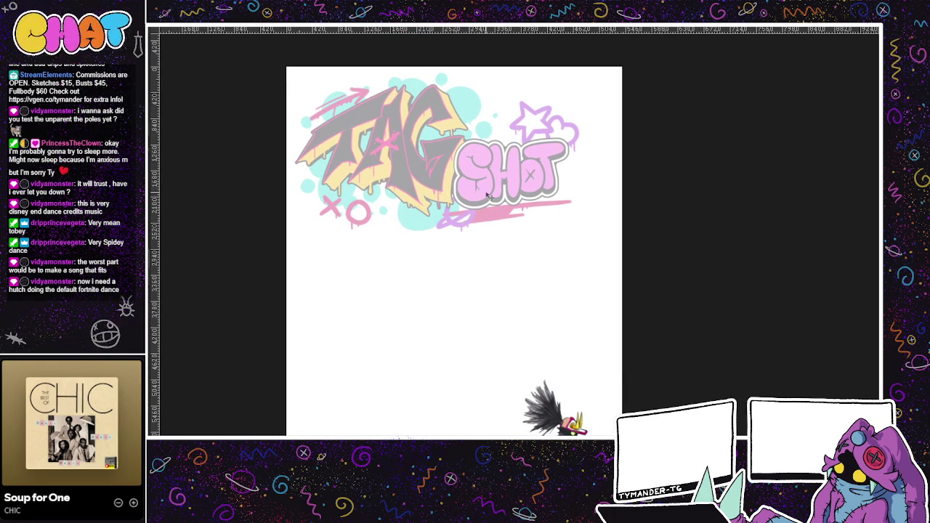
drag(440, 190, 584, 335)
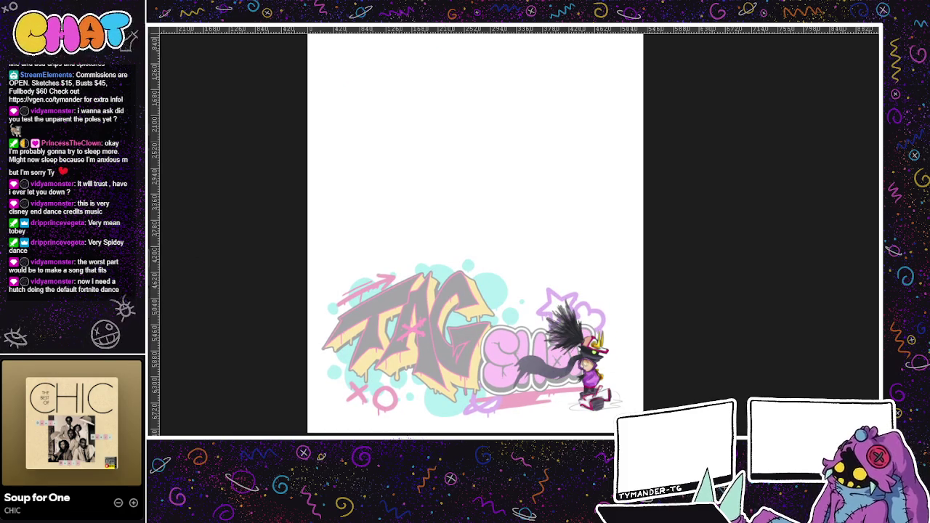
Restore the TAG SHOT logo to 100% opacity and rescale it at lower left, reaching the skater.
key(0)
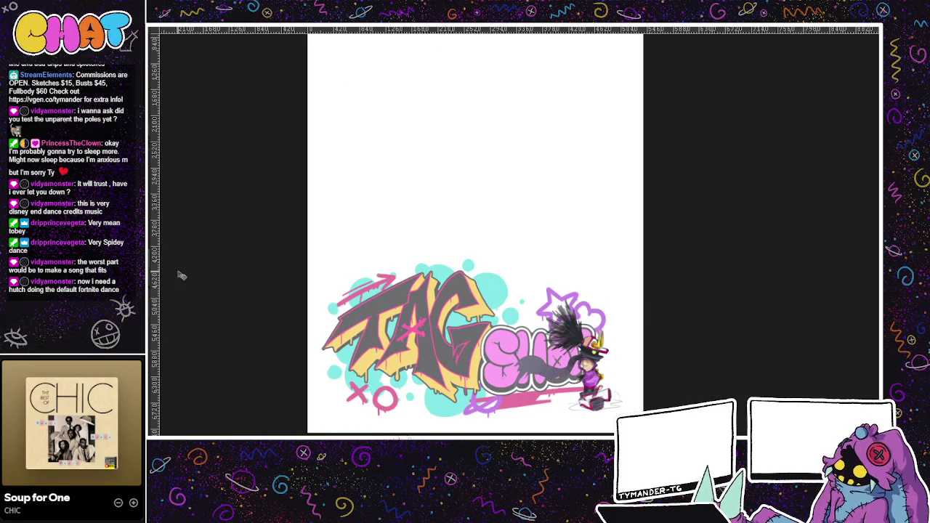
key(ctrl+t)
mouse_move(597, 253)
mouse_down()
mouse_move(438, 398)
mouse_move(454, 392)
mouse_up()
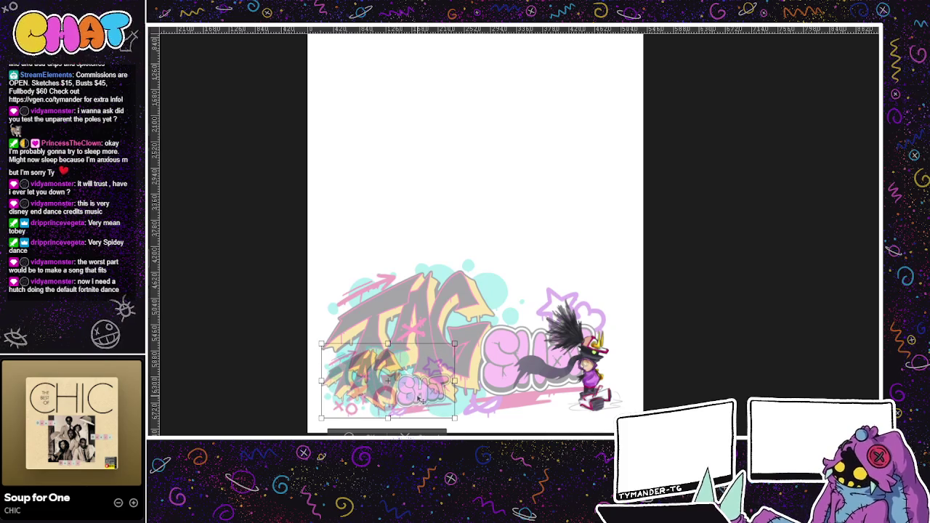
mouse_move(490, 341)
mouse_down()
mouse_move(531, 334)
mouse_move(462, 368)
mouse_up()
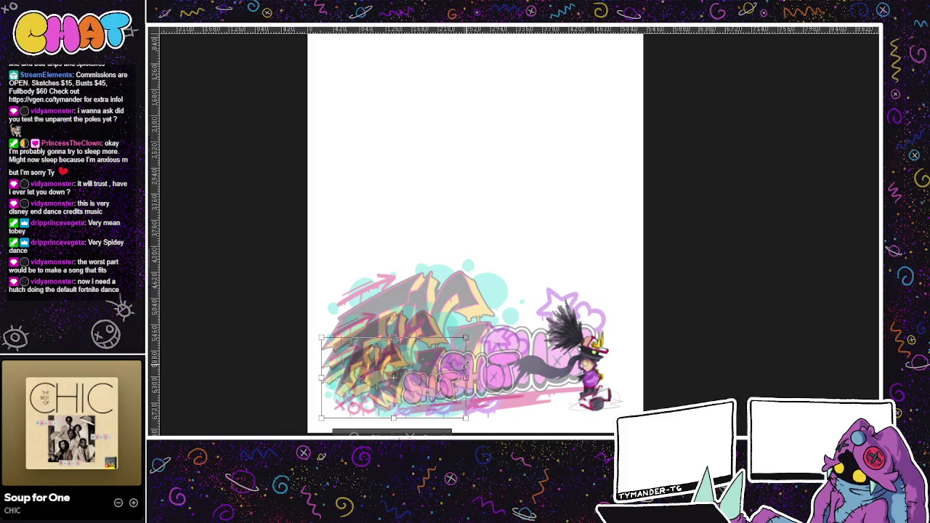
click(369, 431)
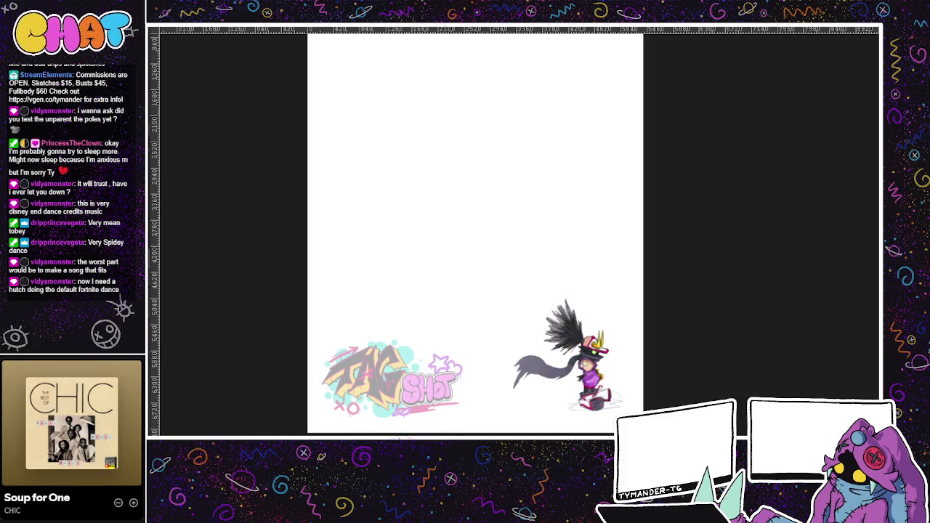
mouse_move(636, 332)
mouse_down()
mouse_move(646, 377)
mouse_move(657, 377)
mouse_up()
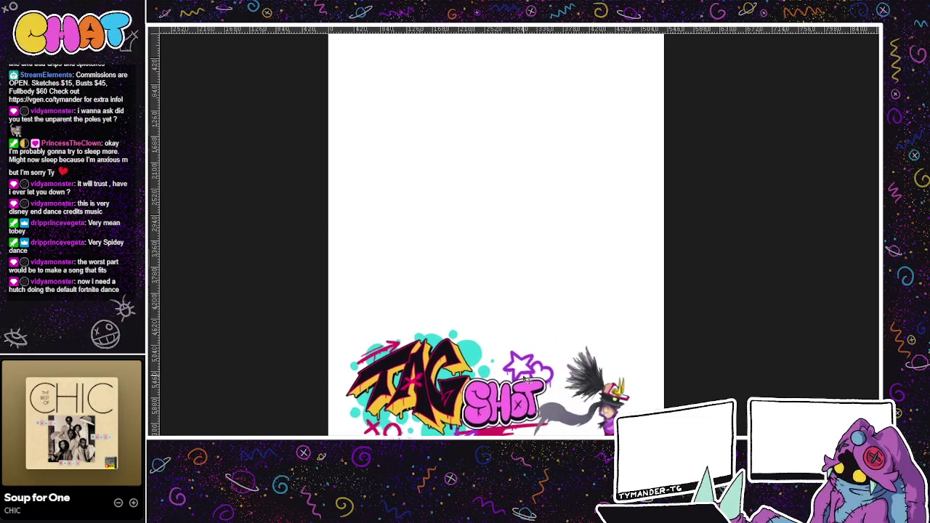
Test pink pencil strokes on the blank page, undo them, and start a small head circle.
scroll(525, 367, down, 2)
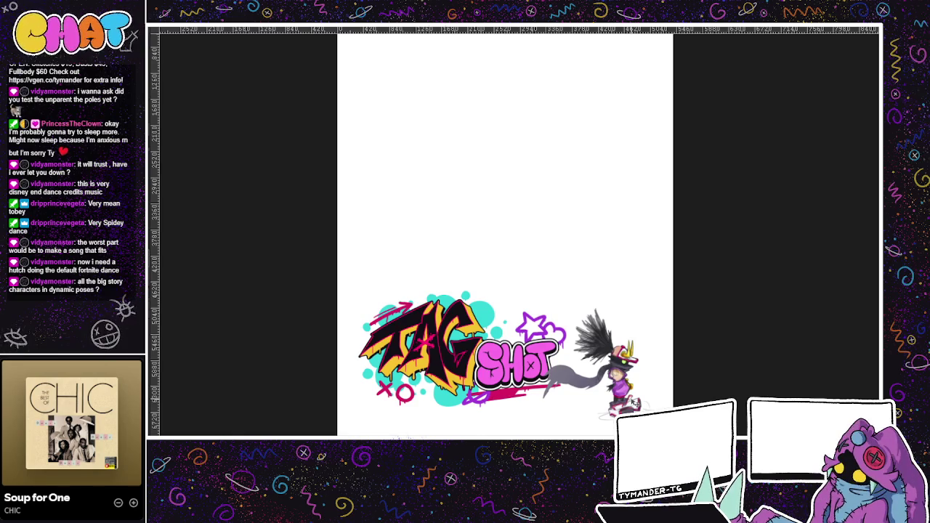
scroll(576, 404, up, 1)
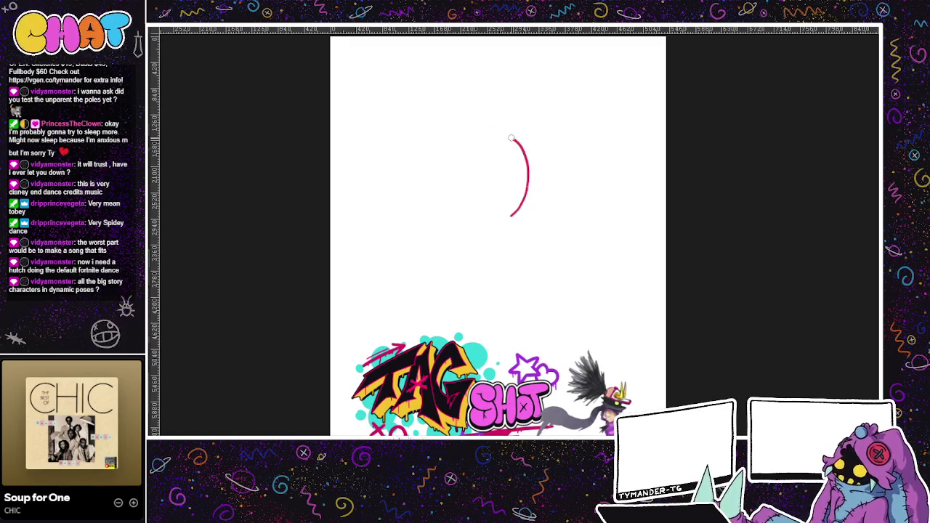
drag(508, 156, 494, 146)
key(ctrl+z)
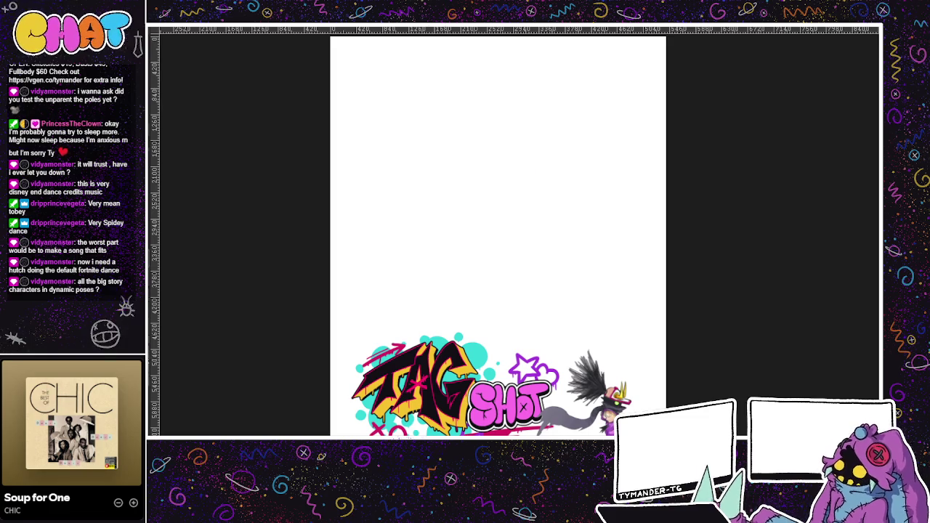
drag(522, 312, 514, 331)
key(ctrl+z)
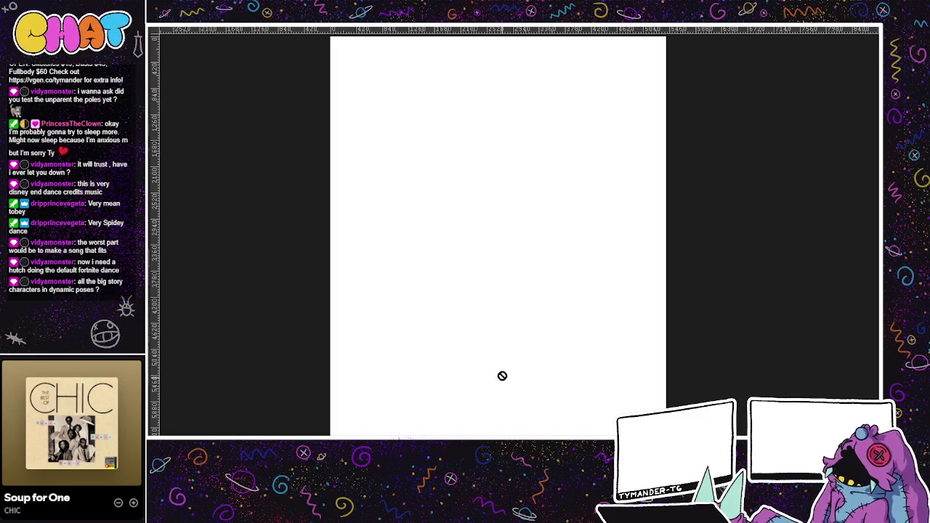
drag(489, 391, 488, 397)
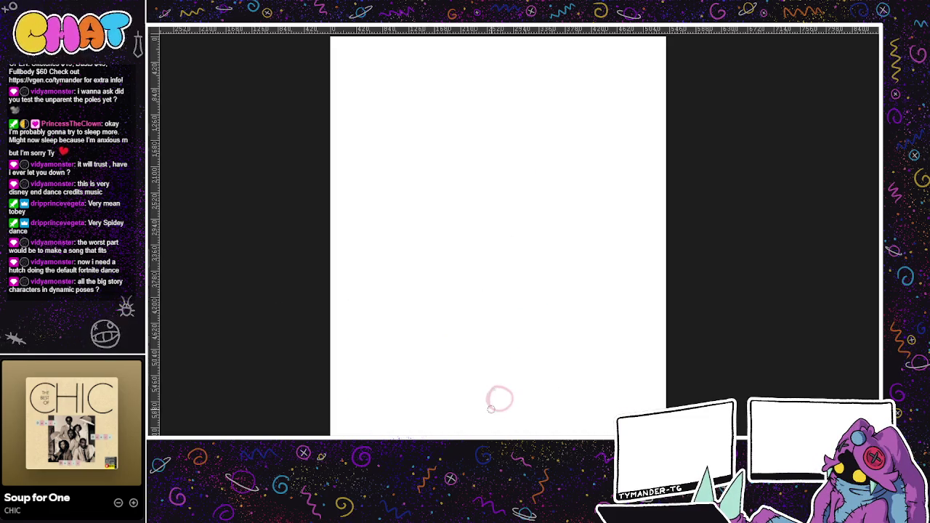
Rework the small pink head circle mid-page, undoing the large oval and extra strokes.
mouse_move(356, 396)
mouse_down()
mouse_move(407, 44)
mouse_move(618, 328)
mouse_up()
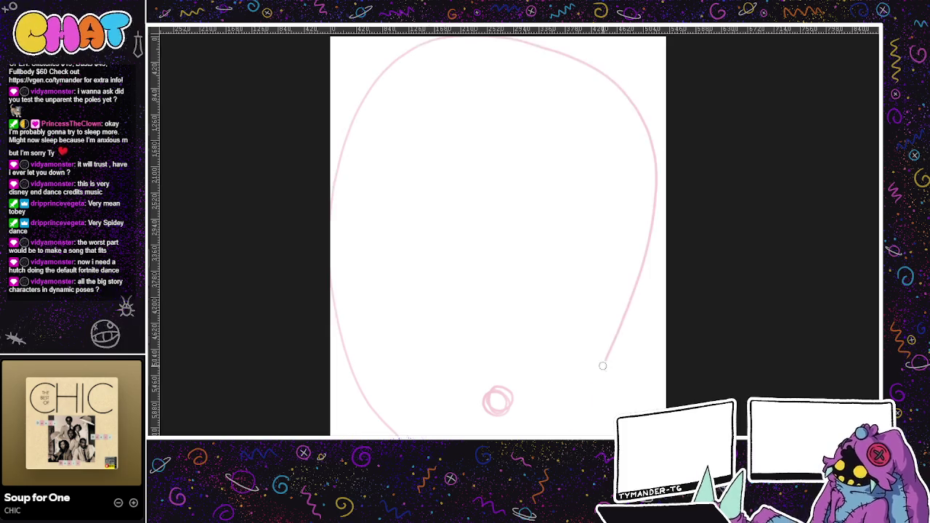
key(ctrl+z)
key(ctrl+z)
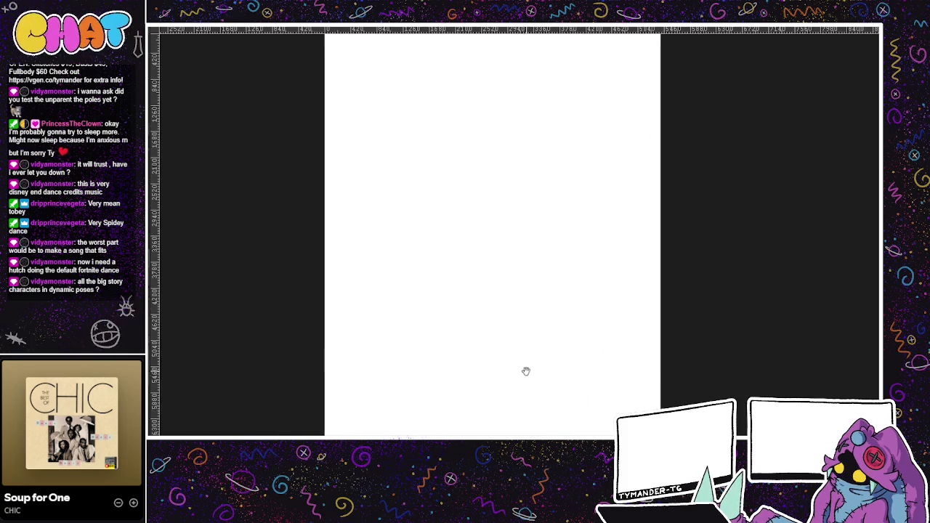
drag(501, 362, 495, 356)
key(ctrl+z)
scroll(517, 321, down, 3)
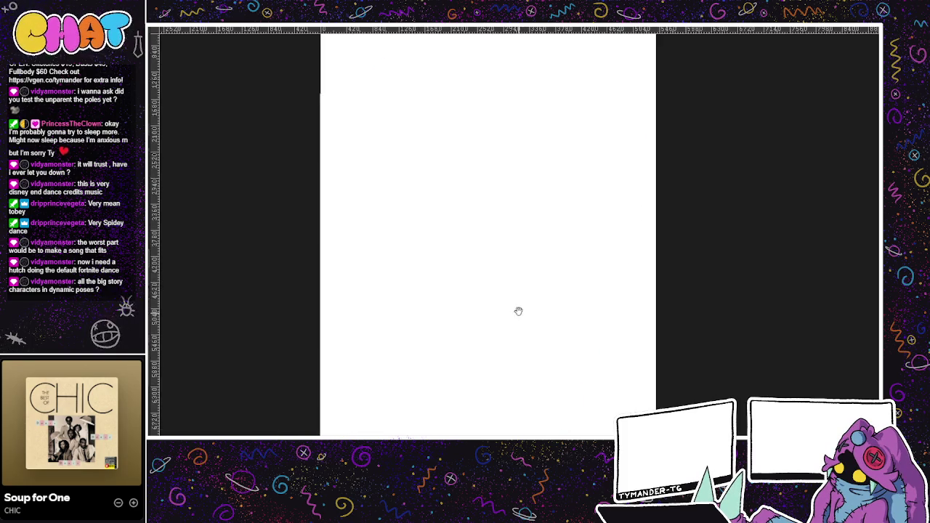
scroll(506, 293, up, 1)
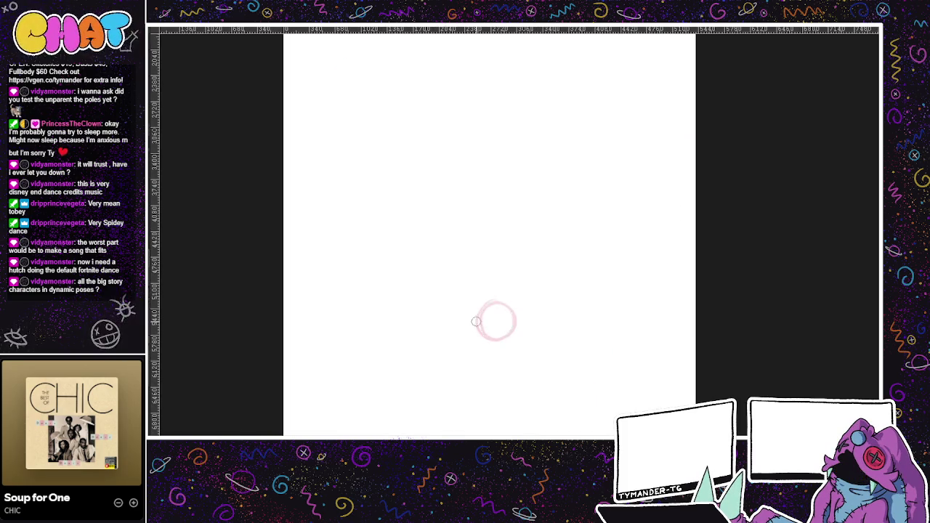
mouse_move(498, 317)
mouse_down()
mouse_move(519, 390)
mouse_move(539, 322)
mouse_move(496, 400)
mouse_move(498, 420)
mouse_move(512, 336)
mouse_up()
mouse_move(568, 275)
mouse_down()
mouse_move(540, 309)
mouse_move(570, 352)
mouse_move(585, 265)
mouse_up()
key(ctrl+z)
key(ctrl+z)
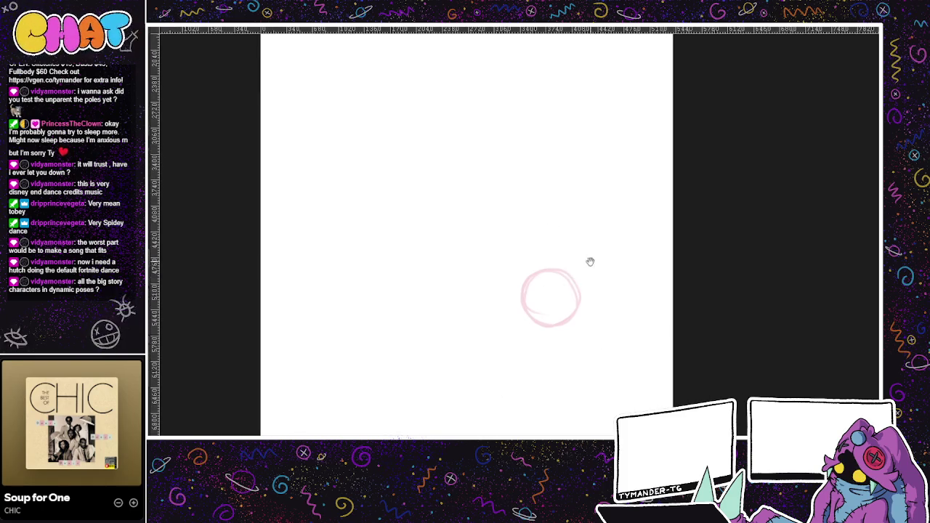
Draw crossing guide lines inside the pink head circle, with a mark at its lower right.
drag(562, 220, 583, 157)
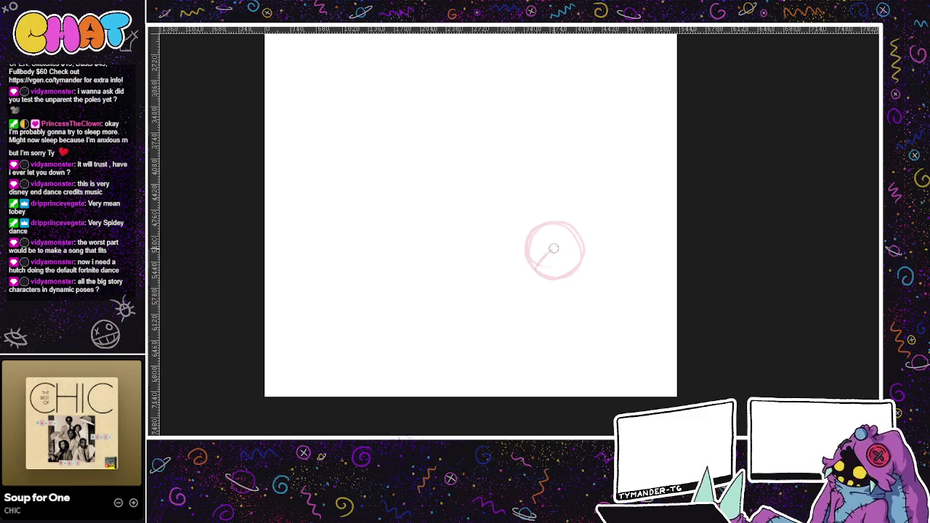
drag(534, 263, 579, 237)
key(ctrl+z)
drag(533, 269, 580, 238)
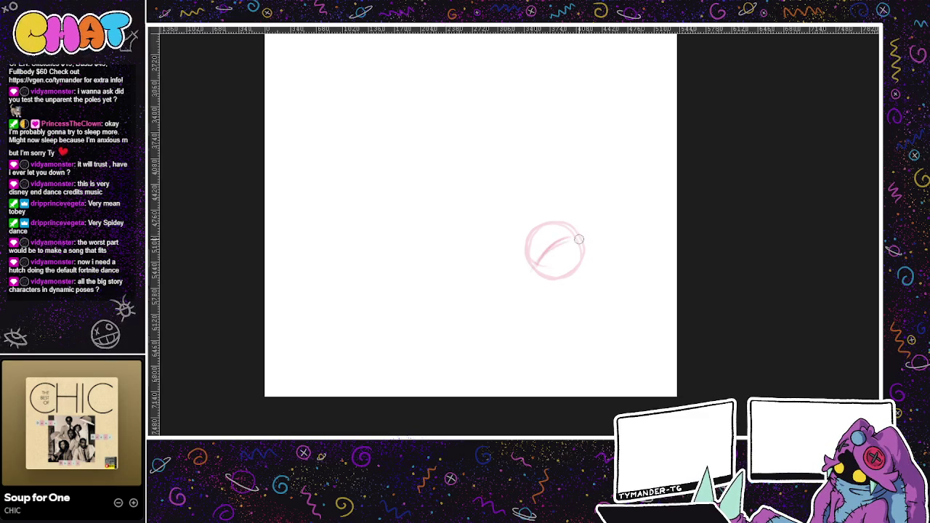
drag(527, 246, 571, 276)
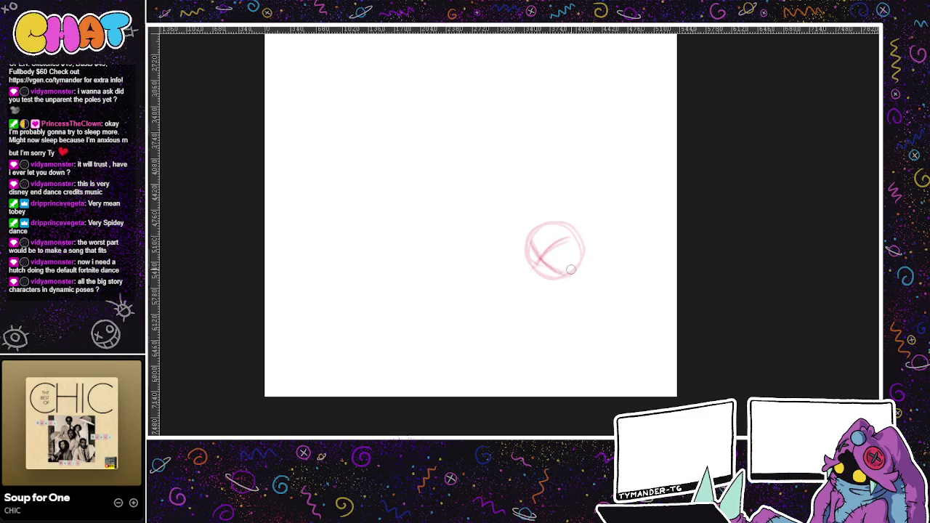
key(ctrl+z)
mouse_move(578, 278)
mouse_down()
mouse_move(596, 309)
mouse_move(611, 289)
mouse_move(592, 270)
mouse_move(590, 319)
mouse_move(571, 315)
mouse_move(574, 305)
mouse_move(560, 322)
mouse_move(578, 331)
mouse_move(576, 343)
mouse_move(556, 342)
mouse_move(563, 348)
mouse_move(574, 335)
mouse_move(550, 337)
mouse_move(545, 359)
mouse_move(570, 367)
mouse_move(585, 336)
mouse_up()
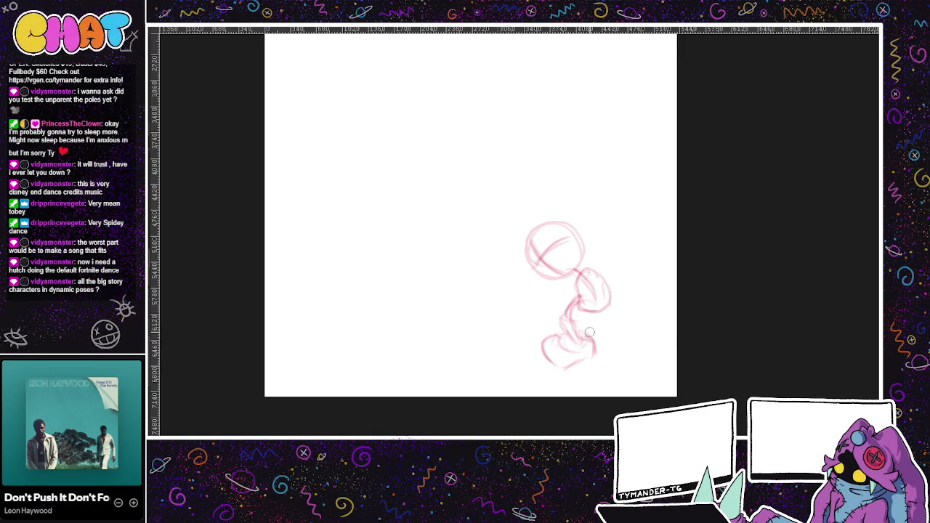
Sketch the crouching body, a dark shoe, and the skateboard outline beneath the feet.
drag(583, 326, 606, 297)
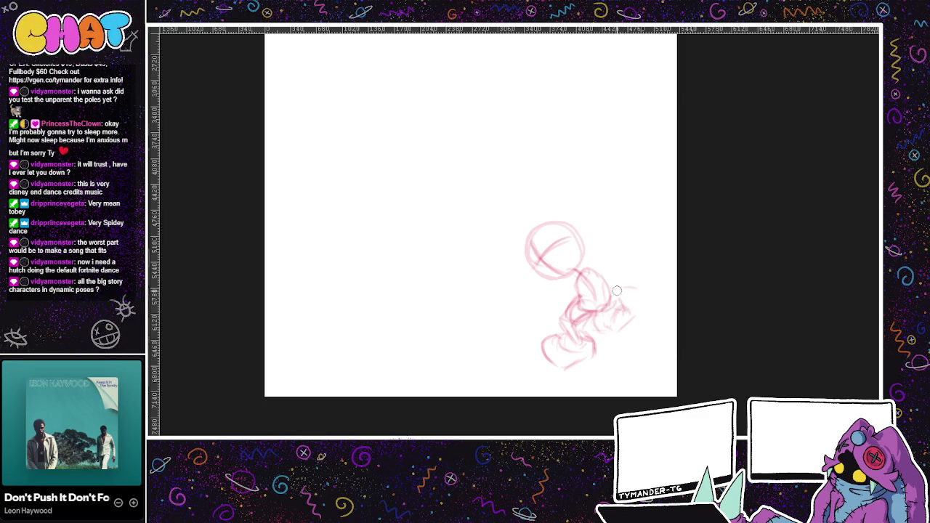
drag(616, 296, 643, 310)
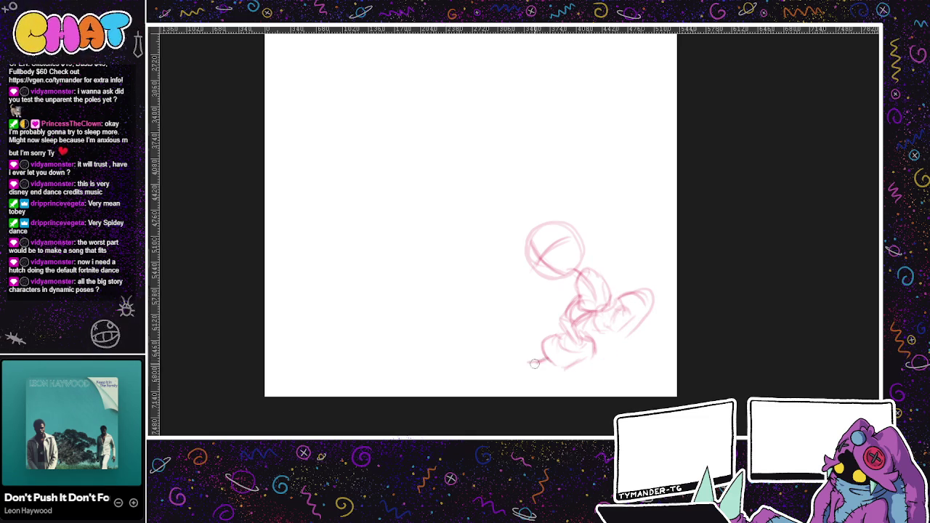
mouse_move(526, 360)
mouse_down()
mouse_move(577, 372)
mouse_move(632, 341)
mouse_move(650, 320)
mouse_move(622, 300)
mouse_up()
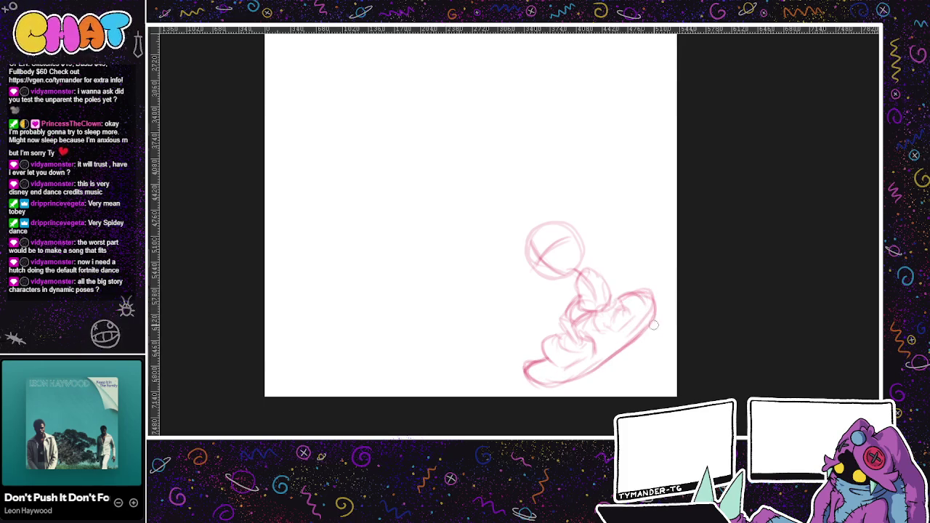
mouse_move(574, 376)
mouse_down()
mouse_move(613, 354)
mouse_move(658, 297)
mouse_move(642, 290)
mouse_move(656, 288)
mouse_move(549, 385)
mouse_move(528, 376)
mouse_move(585, 384)
mouse_move(585, 394)
mouse_move(592, 380)
mouse_up()
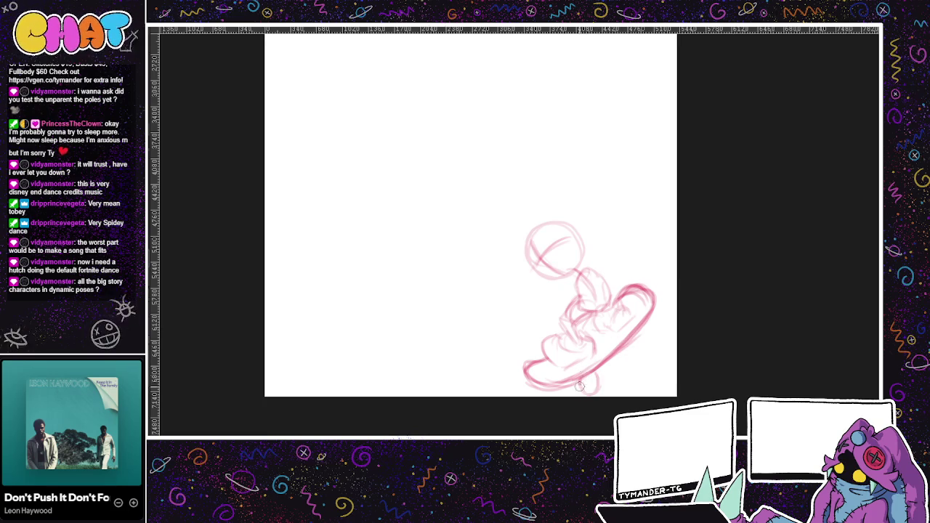
Add wheels to the skateboard and a tall curve rising beside it down to the board.
mouse_move(631, 338)
mouse_down()
mouse_move(643, 329)
mouse_move(645, 347)
mouse_move(632, 354)
mouse_move(637, 342)
mouse_up()
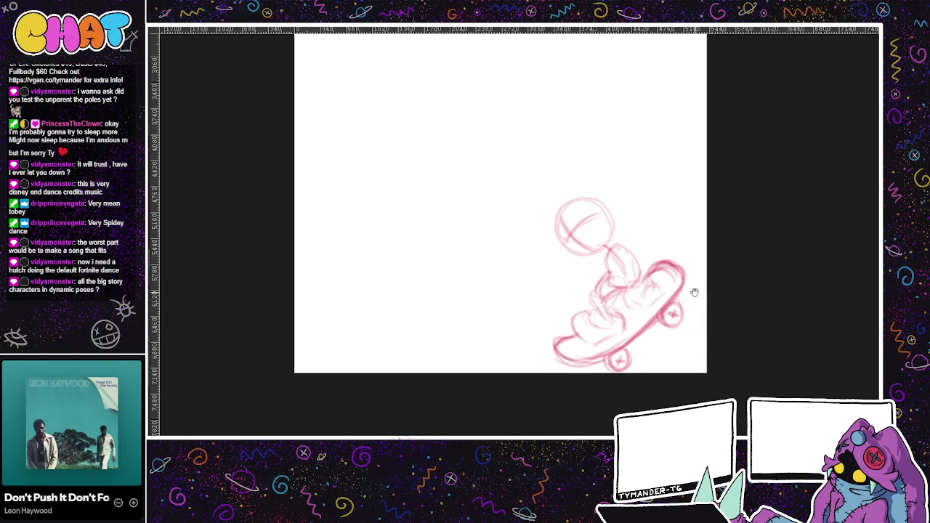
mouse_move(686, 270)
mouse_down()
mouse_move(696, 202)
mouse_move(680, 262)
mouse_up()
key(ctrl+z)
key(ctrl+z)
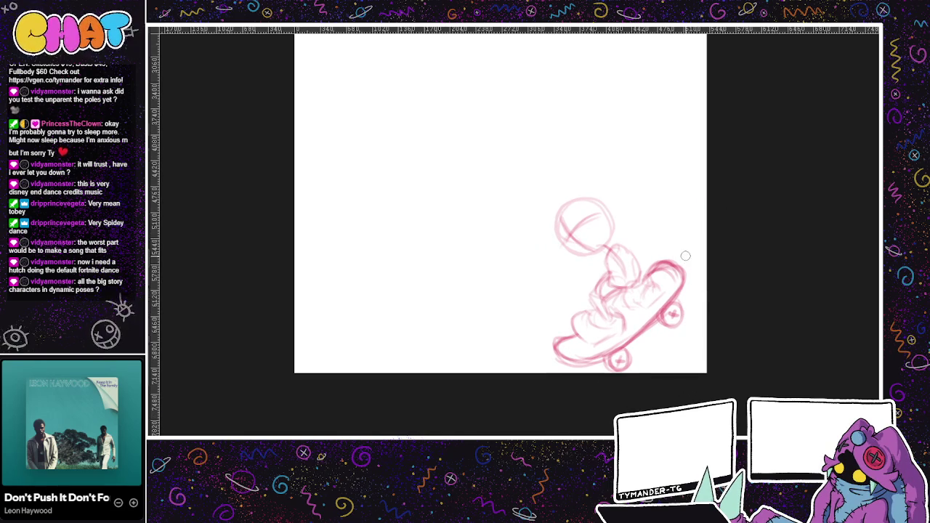
mouse_move(685, 264)
mouse_down()
mouse_move(692, 260)
mouse_move(685, 177)
mouse_move(698, 243)
mouse_move(684, 190)
mouse_move(690, 270)
mouse_up()
key(ctrl+z)
key(ctrl+z)
key(ctrl+z)
key(ctrl+z)
key(ctrl+z)
mouse_move(684, 180)
mouse_down()
mouse_move(692, 226)
mouse_move(674, 274)
mouse_up()
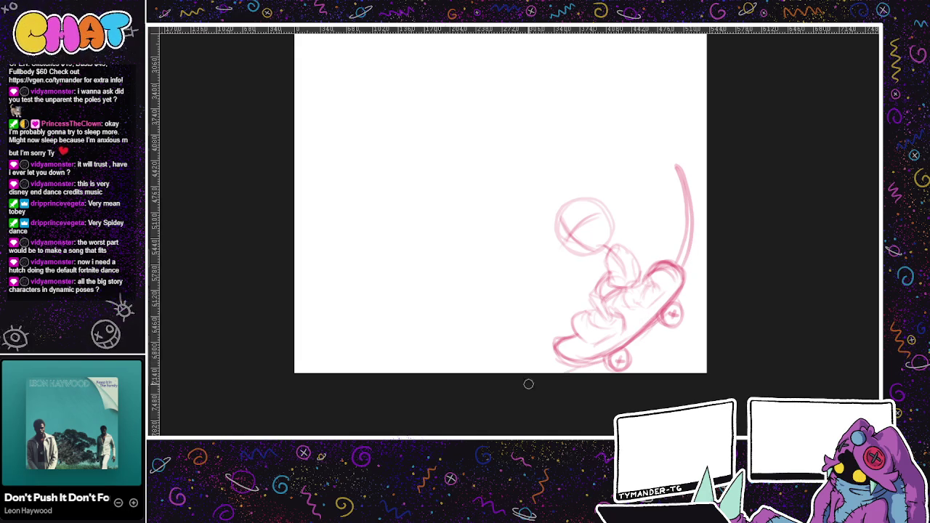
Sketch long spiky streaks rising behind the skater, replacing the first hatch attempts.
scroll(527, 386, up, 1)
drag(646, 206, 650, 272)
mouse_move(661, 234)
mouse_down()
mouse_move(657, 266)
mouse_move(684, 227)
mouse_up()
drag(700, 223, 680, 270)
drag(701, 328, 697, 231)
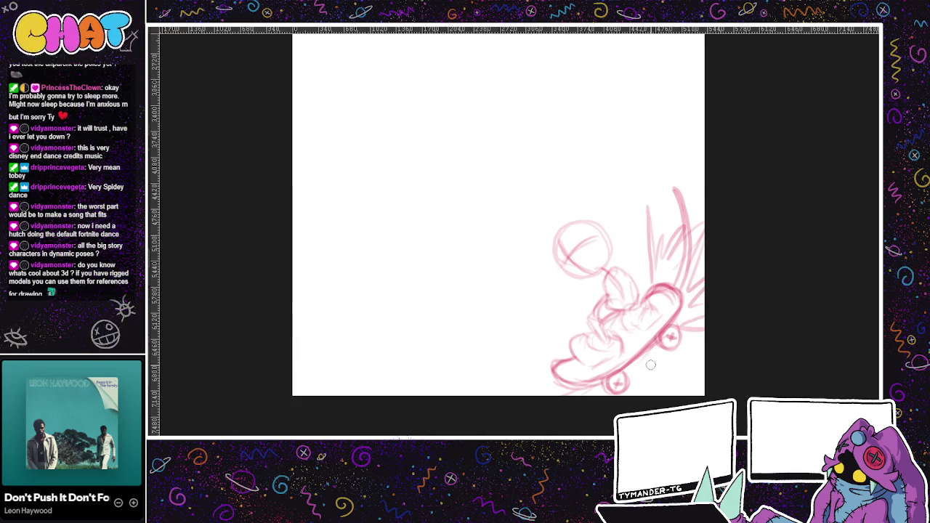
scroll(693, 258, up, 1)
key(ctrl+z)
key(ctrl+z)
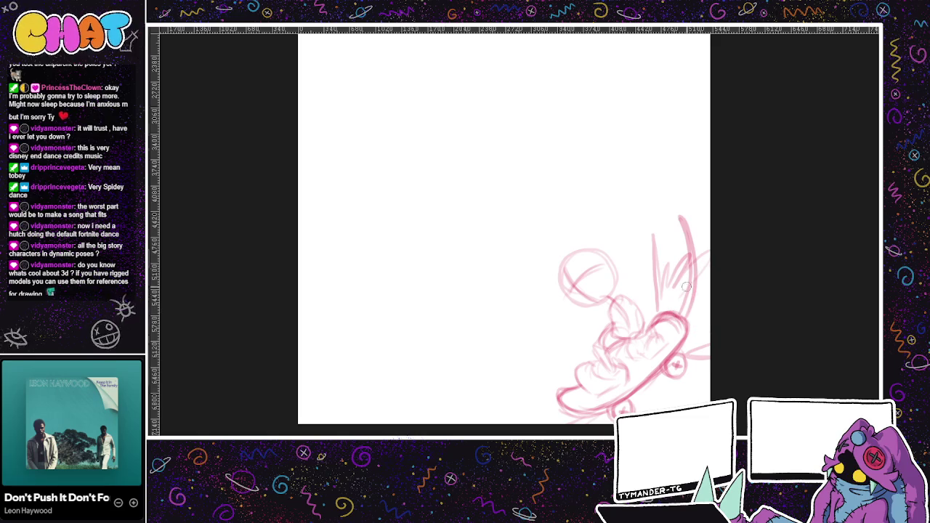
key(ctrl+z)
key(ctrl+z)
key(ctrl+z)
drag(653, 314, 648, 230)
drag(649, 193, 659, 311)
mouse_move(667, 306)
mouse_down()
mouse_move(677, 269)
mouse_move(716, 289)
mouse_up()
drag(680, 200, 665, 238)
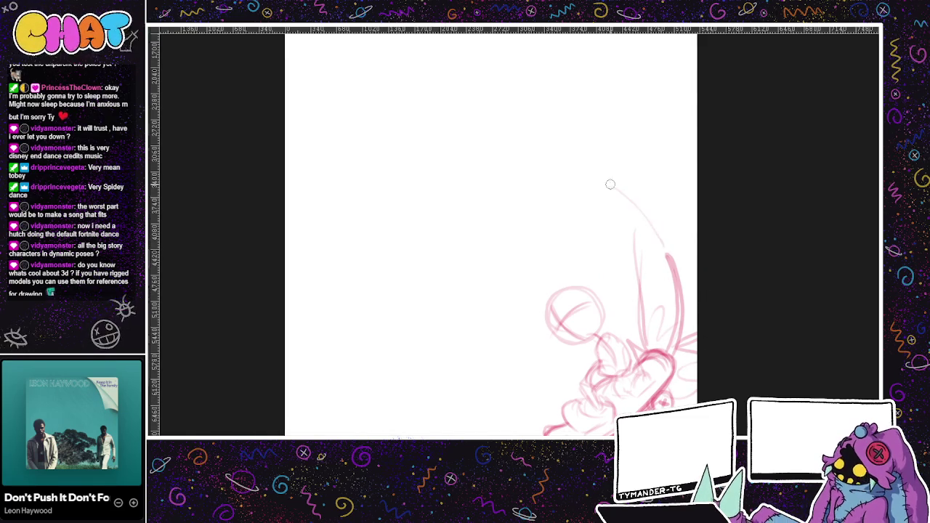
Draw a small circle with guide lines up-left of the skater after several undone trial arcs.
drag(663, 240, 404, 133)
key(ctrl+z)
drag(427, 86, 541, 240)
key(ctrl+z)
drag(632, 77, 667, 146)
key(ctrl+z)
mouse_move(626, 259)
mouse_down()
mouse_move(500, 184)
mouse_move(461, 202)
mouse_up()
key(ctrl+z)
drag(429, 238, 450, 264)
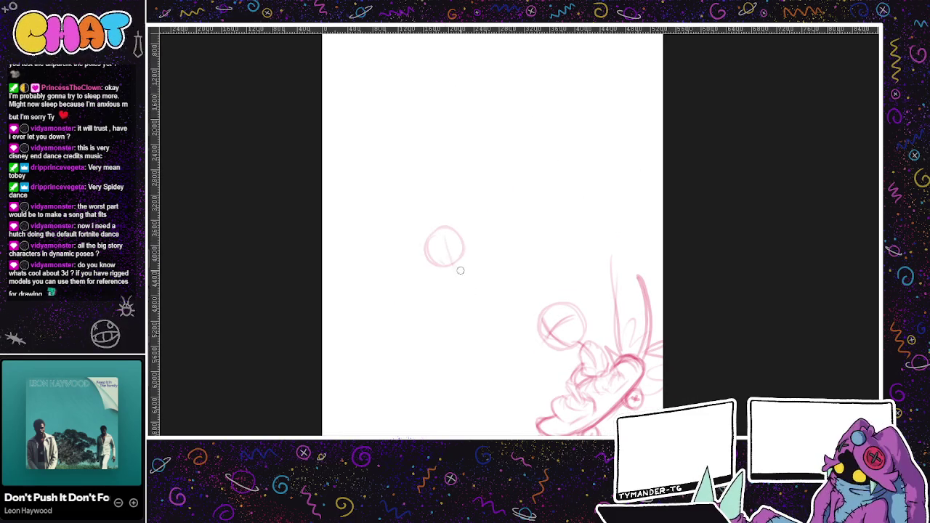
mouse_move(440, 246)
mouse_down()
mouse_move(437, 231)
mouse_move(476, 267)
mouse_up()
Add wavy strokes rising above the figure and a line trailing left of the head.
drag(521, 114, 537, 174)
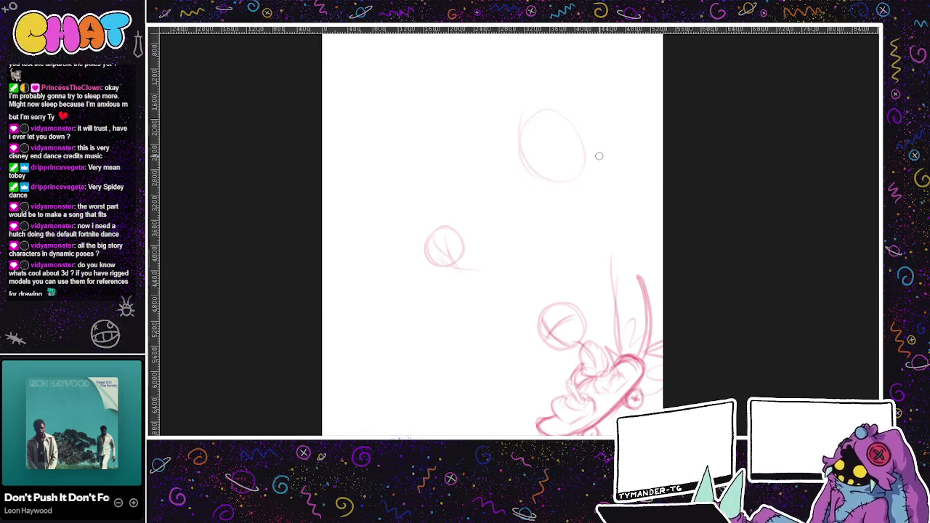
key(ctrl+z)
drag(614, 145, 607, 174)
drag(588, 127, 625, 181)
key(ctrl+z)
key(ctrl+z)
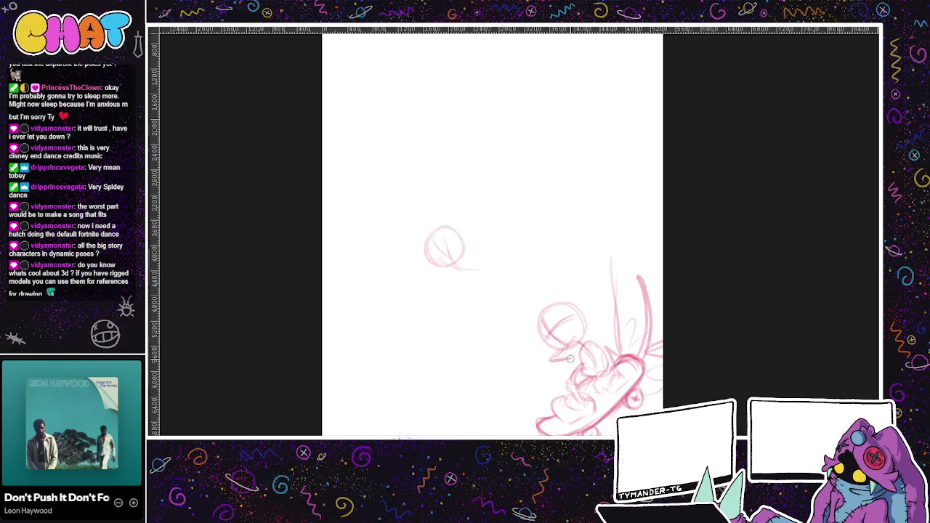
drag(610, 276, 596, 247)
mouse_move(629, 207)
mouse_down()
mouse_move(613, 250)
mouse_move(630, 327)
mouse_move(622, 335)
mouse_up()
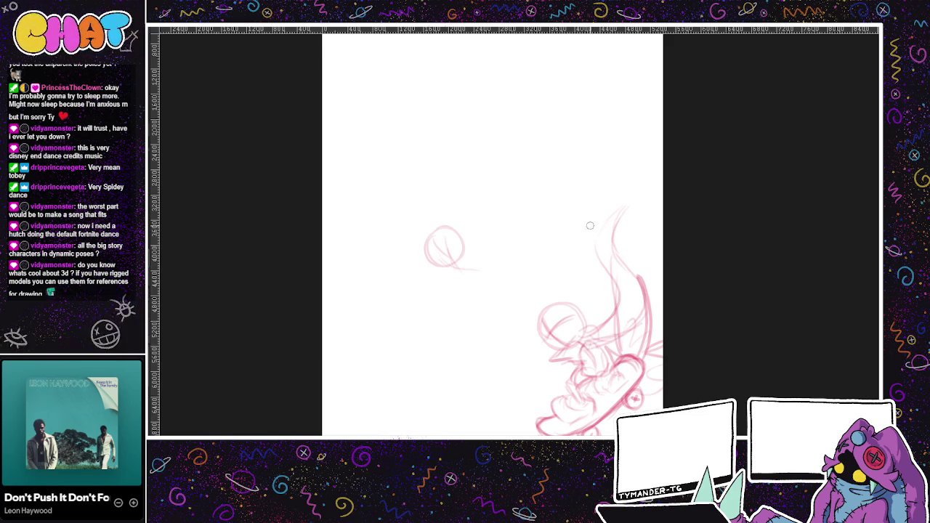
drag(552, 319, 525, 348)
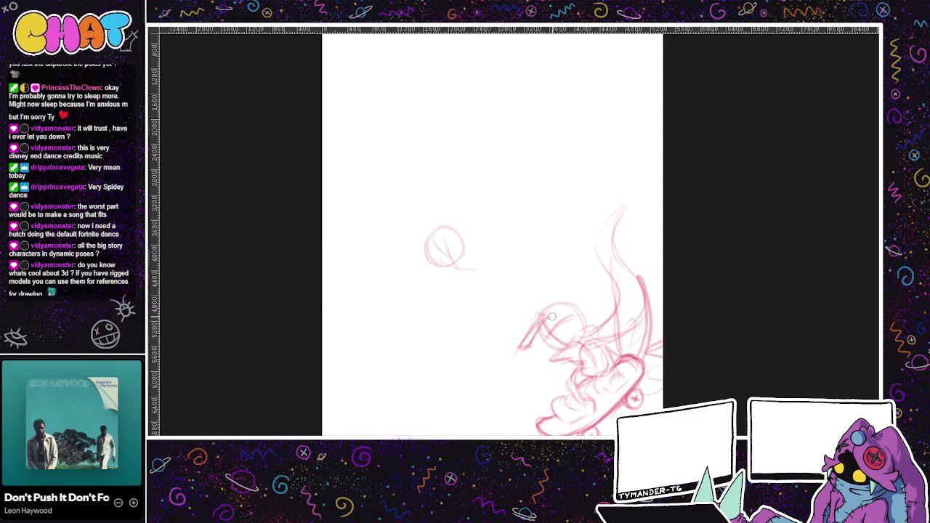
Pencil spiky hair strokes and arcs over the skater's head.
drag(518, 336, 558, 311)
drag(529, 321, 574, 303)
mouse_move(529, 312)
mouse_down()
mouse_move(582, 303)
mouse_move(586, 314)
mouse_move(546, 287)
mouse_move(538, 323)
mouse_up()
drag(530, 284, 538, 318)
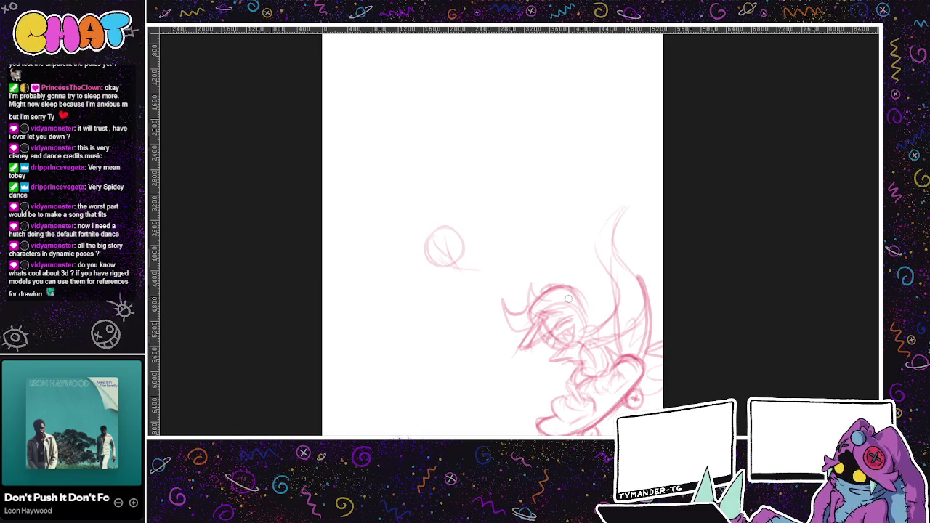
drag(596, 318, 623, 320)
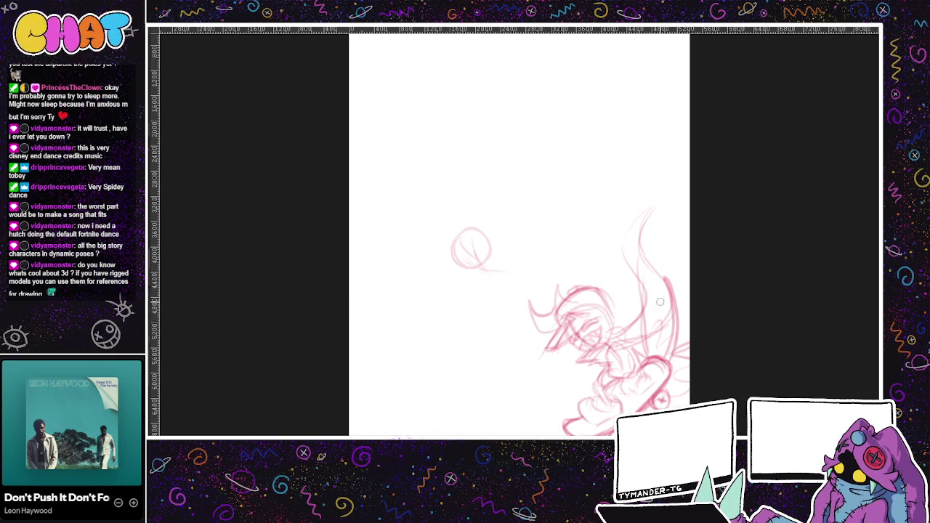
scroll(624, 334, up, 1)
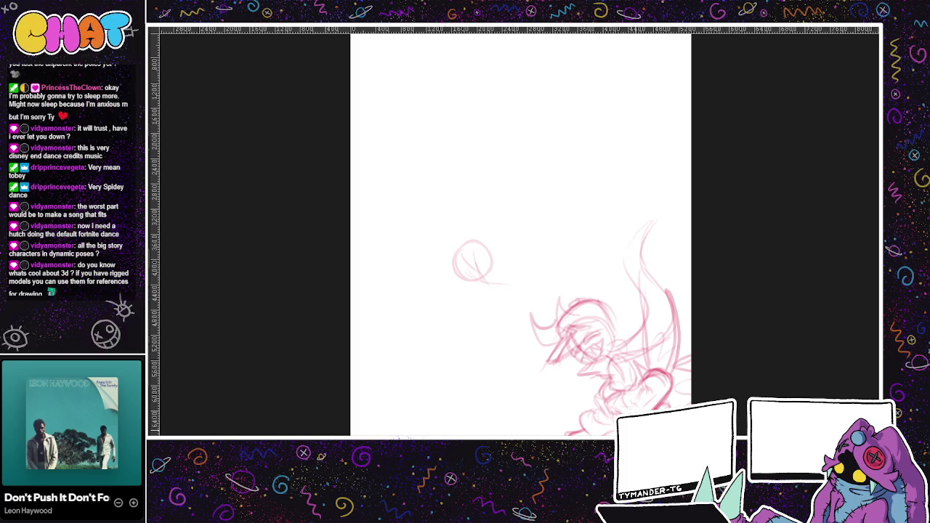
drag(522, 261, 557, 240)
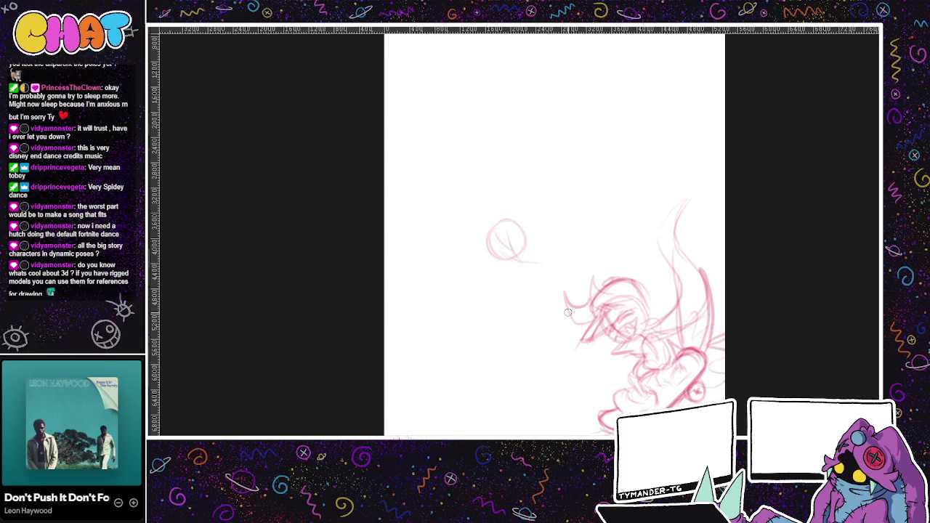
Redraw the small up-left circle with fresh overlapping loops, undoing stray strokes.
drag(556, 147, 525, 213)
mouse_move(470, 283)
mouse_down()
mouse_move(458, 328)
mouse_move(497, 327)
mouse_move(478, 301)
mouse_up()
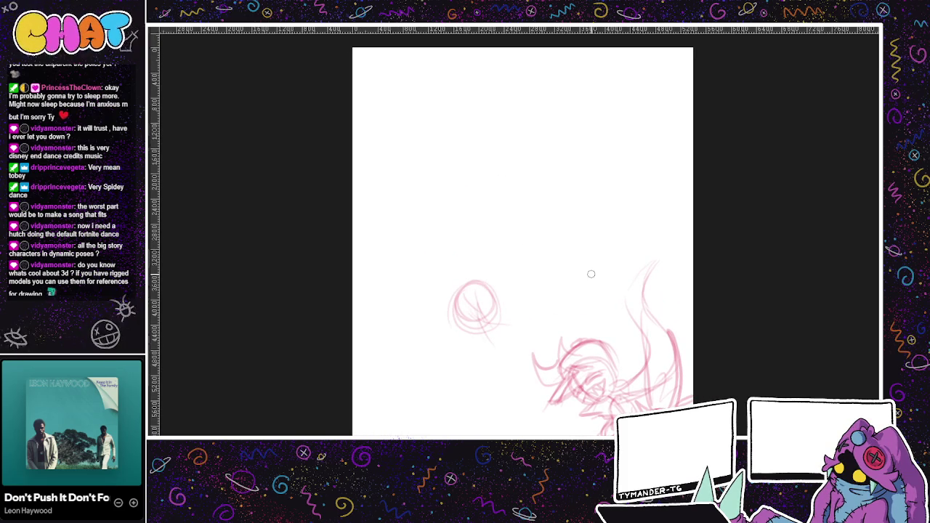
drag(590, 351, 595, 301)
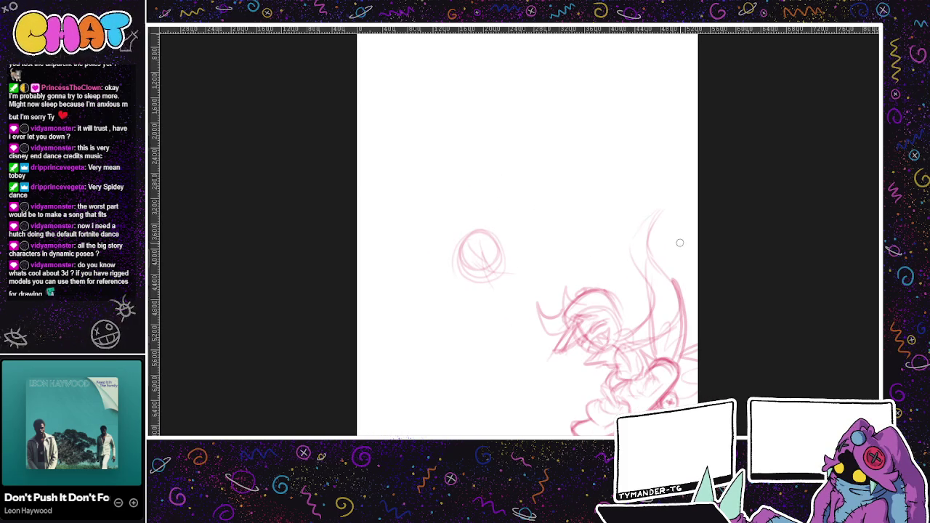
mouse_move(585, 104)
mouse_down()
mouse_move(602, 97)
mouse_move(586, 182)
mouse_up()
key(ctrl+z)
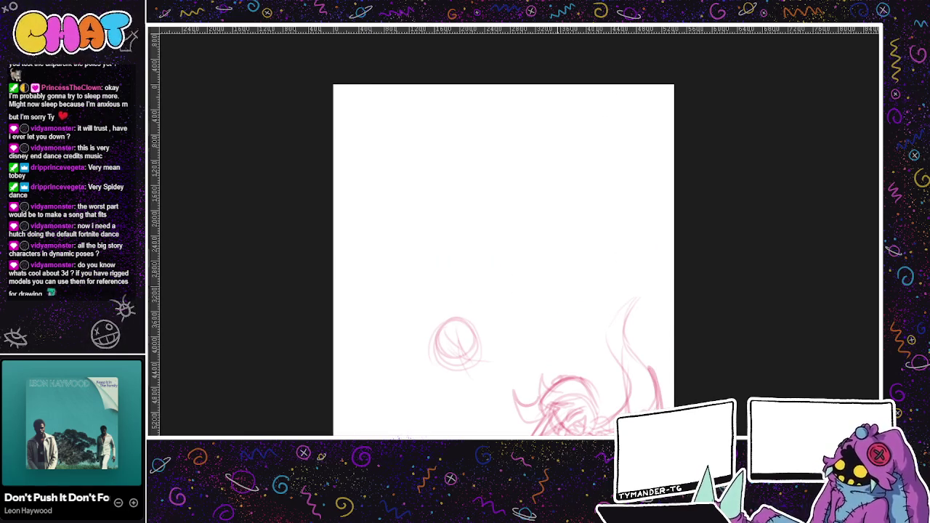
scroll(462, 193, down, 2)
drag(484, 145, 462, 192)
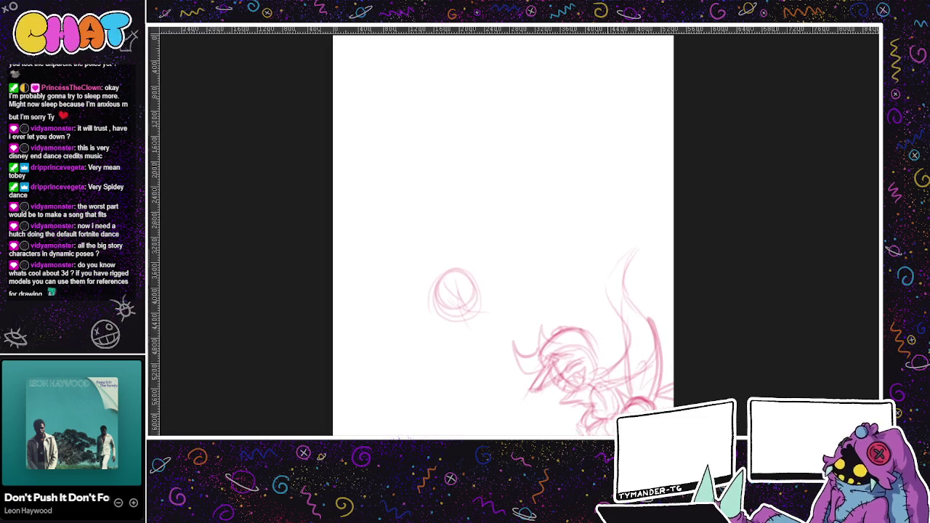
key(ctrl+z)
Discard a large head outline and draw a curve down the small circle's right side.
mouse_move(498, 129)
mouse_down()
mouse_move(402, 149)
mouse_move(494, 342)
mouse_up()
key(ctrl+z)
mouse_move(632, 214)
mouse_down()
mouse_move(597, 114)
mouse_move(425, 434)
mouse_up()
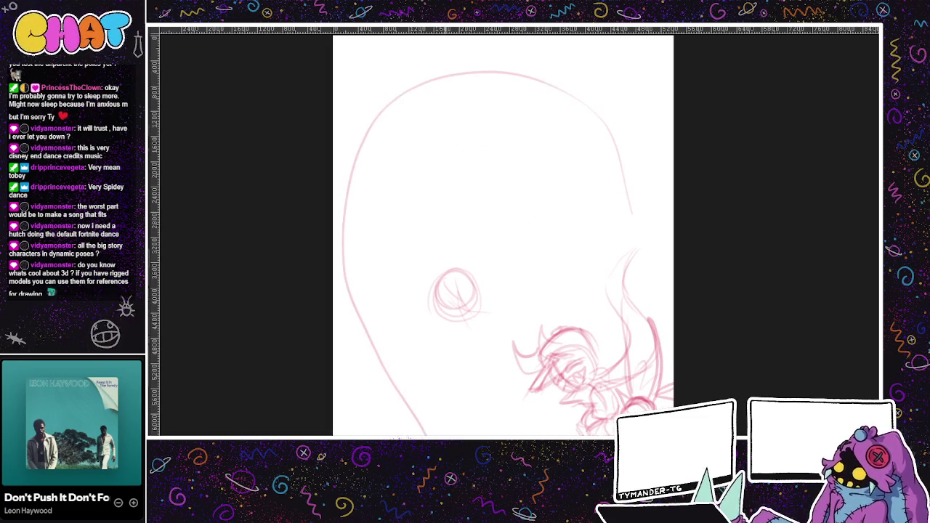
key(ctrl+z)
scroll(668, 283, down, 1)
mouse_move(423, 285)
mouse_down()
mouse_move(446, 312)
mouse_move(498, 276)
mouse_up()
key(ctrl+z)
key(ctrl+z)
mouse_move(461, 248)
mouse_down()
mouse_move(447, 302)
mouse_move(448, 283)
mouse_up()
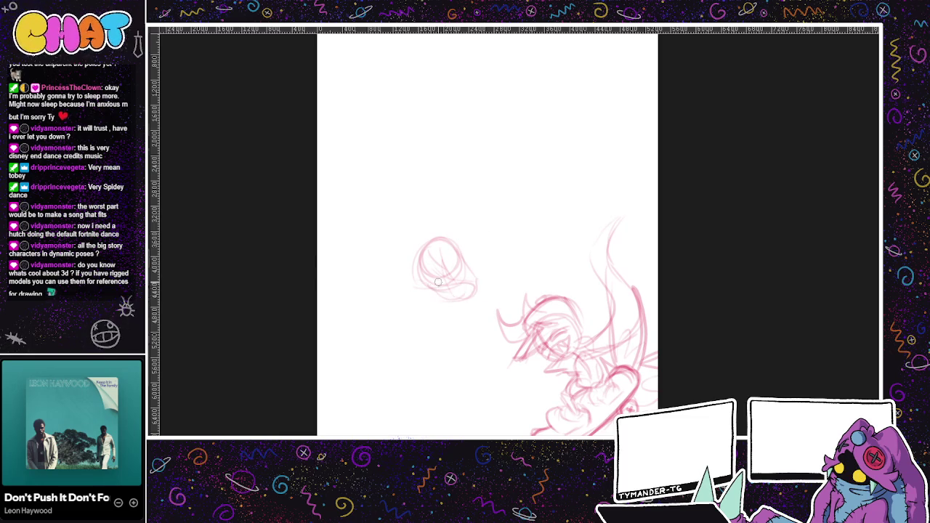
Sketch loose pink circles and arm-like loops around the head.
mouse_move(476, 209)
mouse_down()
mouse_move(516, 210)
mouse_move(487, 216)
mouse_move(509, 207)
mouse_move(522, 244)
mouse_move(485, 270)
mouse_move(508, 253)
mouse_move(508, 272)
mouse_up()
drag(523, 215, 528, 247)
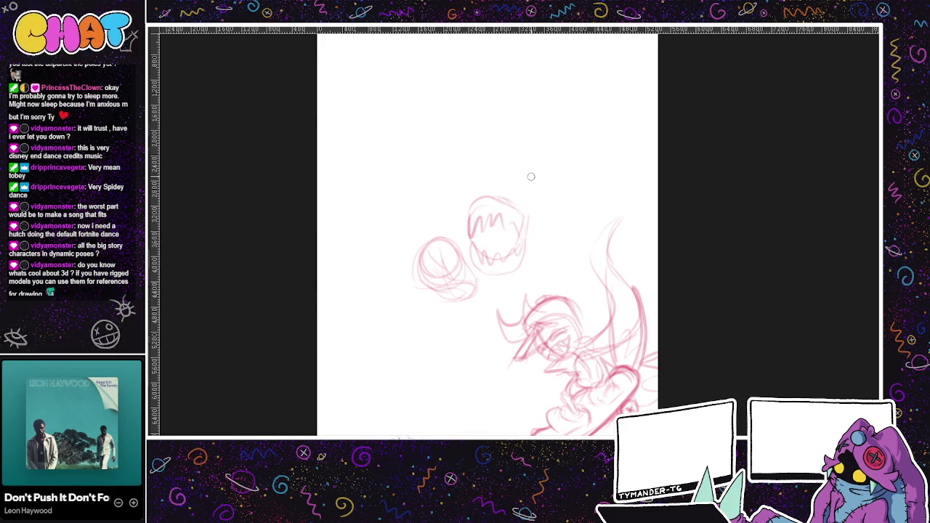
mouse_move(452, 193)
mouse_down()
mouse_move(426, 170)
mouse_move(469, 193)
mouse_up()
mouse_move(425, 157)
mouse_down()
mouse_move(434, 208)
mouse_move(454, 221)
mouse_move(468, 190)
mouse_move(458, 222)
mouse_up()
mouse_move(430, 190)
mouse_down()
mouse_move(447, 246)
mouse_move(356, 269)
mouse_move(418, 229)
mouse_up()
mouse_move(522, 205)
mouse_down()
mouse_move(565, 197)
mouse_move(491, 190)
mouse_up()
drag(403, 229, 425, 187)
drag(501, 254, 443, 189)
drag(445, 134, 407, 145)
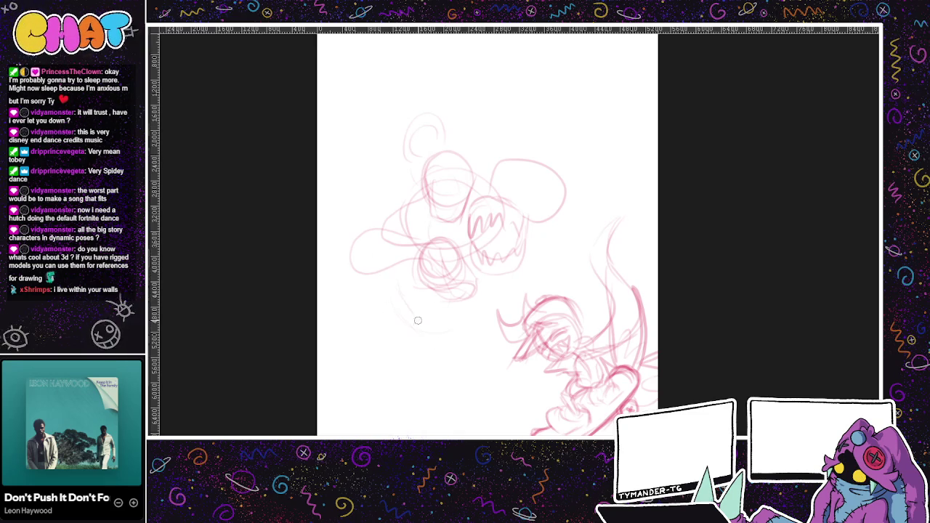
Add strokes below the lower circle and a large circle above the head.
drag(413, 300, 475, 363)
mouse_move(436, 269)
mouse_down()
mouse_move(448, 309)
mouse_move(483, 323)
mouse_move(450, 285)
mouse_move(469, 330)
mouse_up()
mouse_move(483, 291)
mouse_down()
mouse_move(450, 363)
mouse_move(426, 344)
mouse_up()
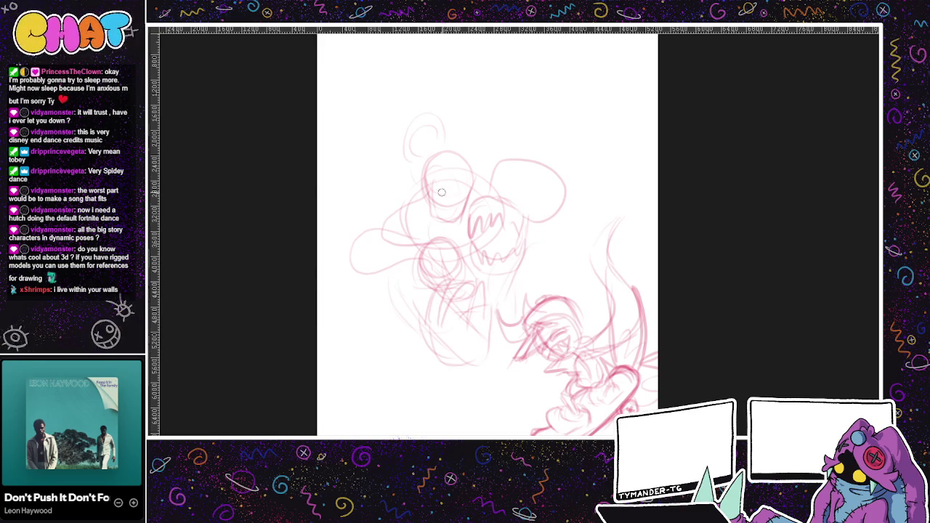
mouse_move(436, 162)
mouse_down()
mouse_move(467, 127)
mouse_move(449, 140)
mouse_up()
drag(404, 211, 420, 154)
mouse_move(475, 171)
mouse_down()
mouse_move(517, 131)
mouse_move(474, 187)
mouse_move(525, 68)
mouse_move(442, 62)
mouse_up()
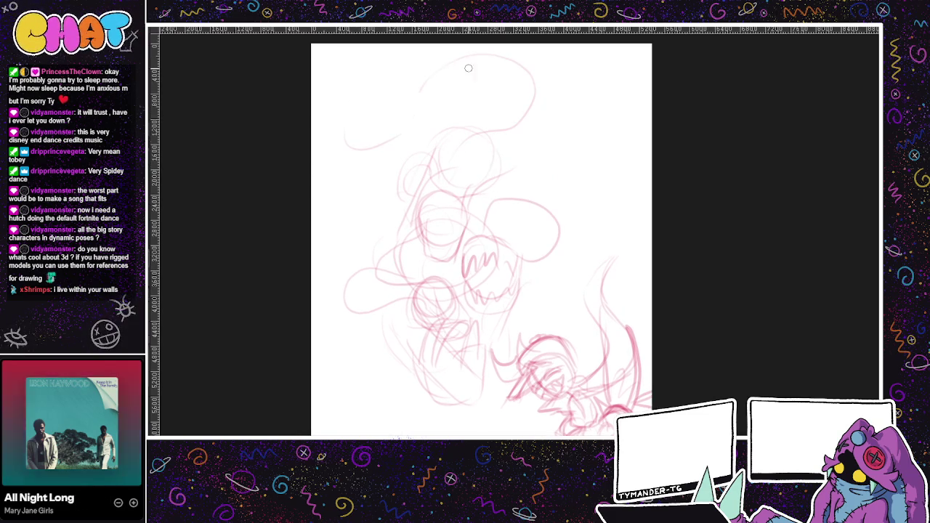
Zoom out to the whole page and recentre it in the view.
drag(533, 127, 625, 203)
mouse_move(603, 364)
mouse_down()
mouse_move(616, 319)
mouse_move(592, 358)
mouse_up()
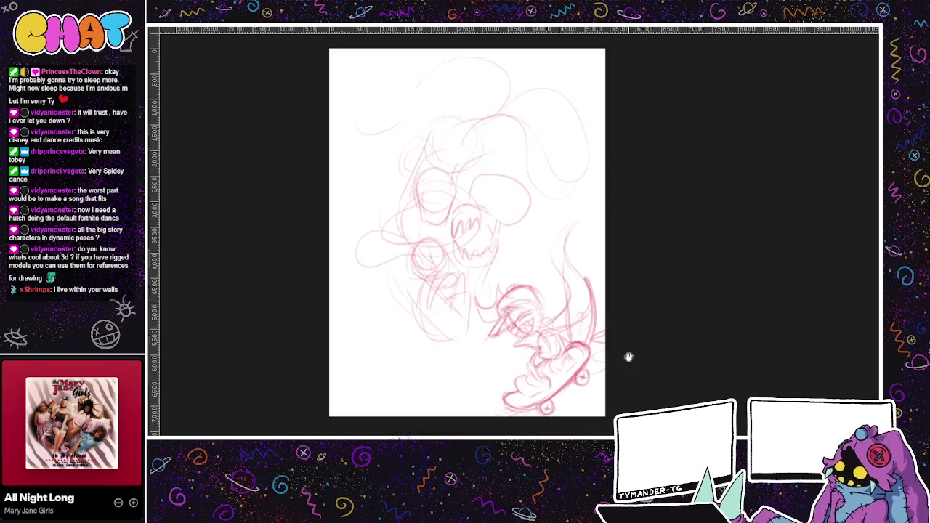
drag(629, 353, 611, 350)
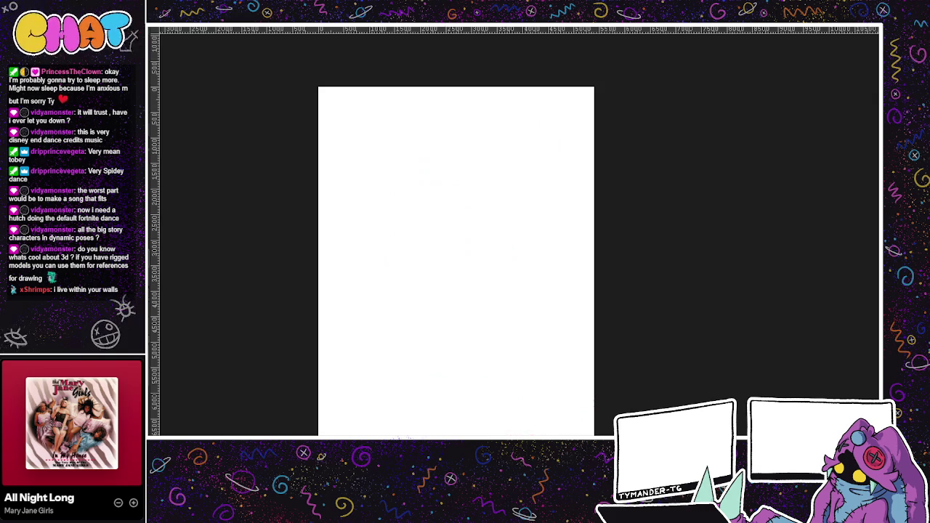
Paste the scarfed skater character, enlarge it slightly and set it just below centre.
key(ctrl+v)
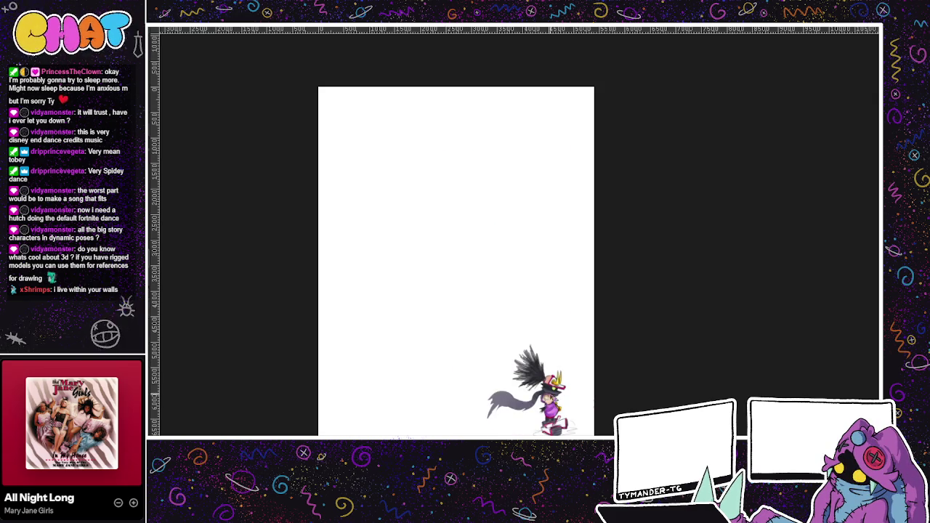
mouse_move(574, 405)
mouse_down()
mouse_move(462, 163)
mouse_move(450, 267)
mouse_up()
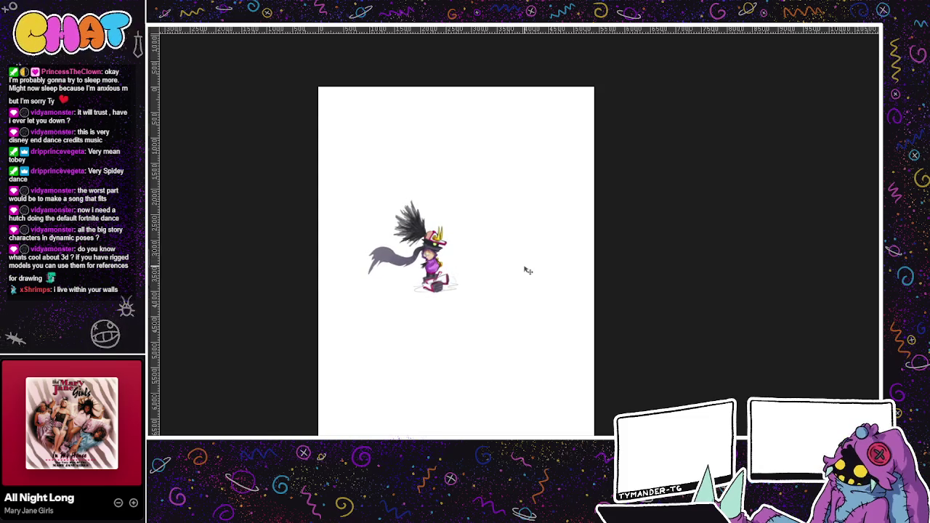
key(ctrl+t)
drag(461, 196, 538, 122)
drag(508, 298, 503, 348)
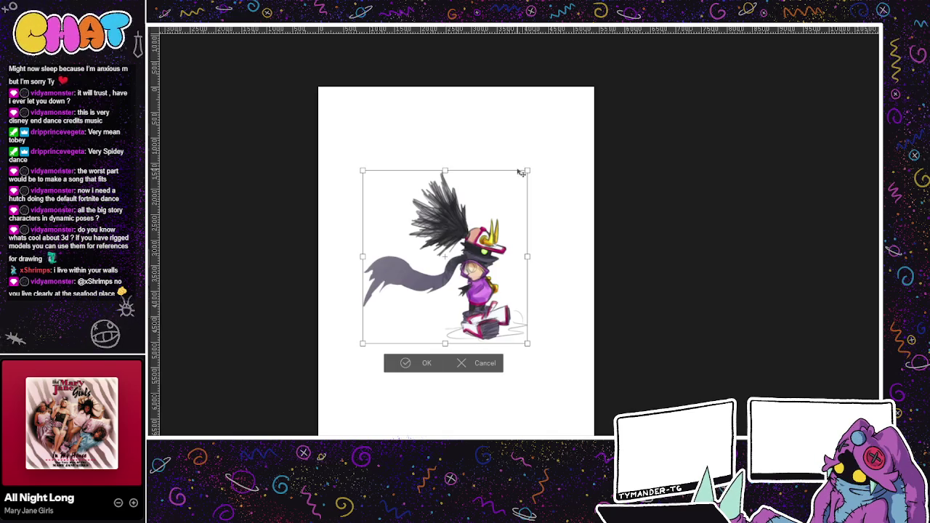
drag(527, 170, 494, 208)
drag(467, 316, 497, 333)
click(441, 384)
key(Return)
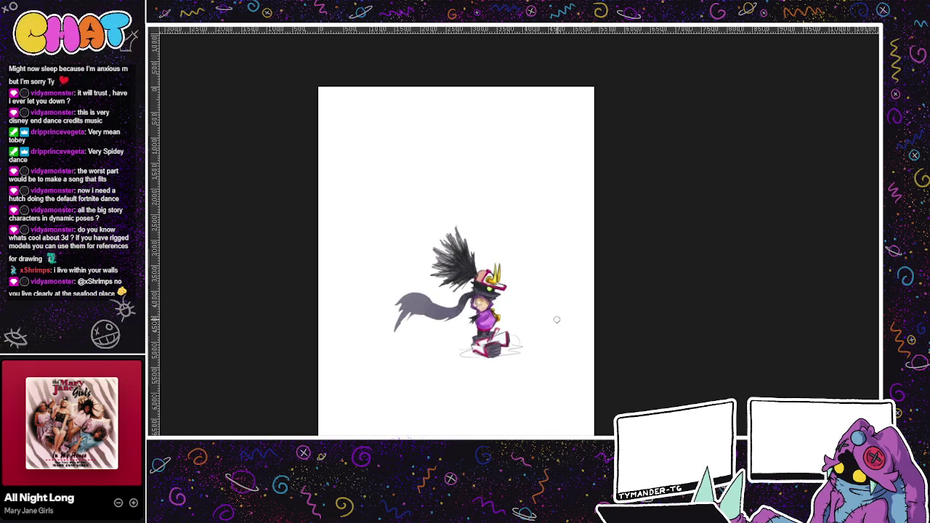
drag(413, 277, 362, 257)
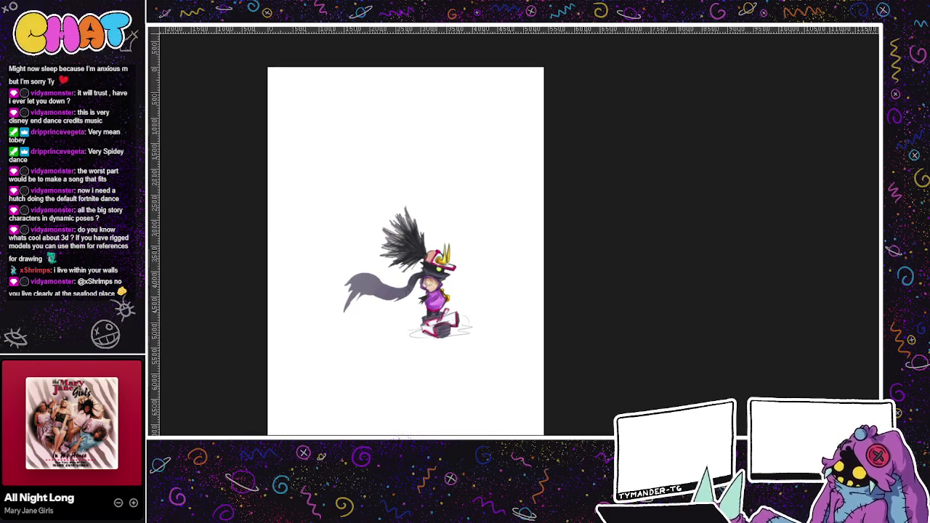
Sketch the rooftop ledge line under the skater's feet and vertical wall lines below it.
drag(396, 312, 488, 316)
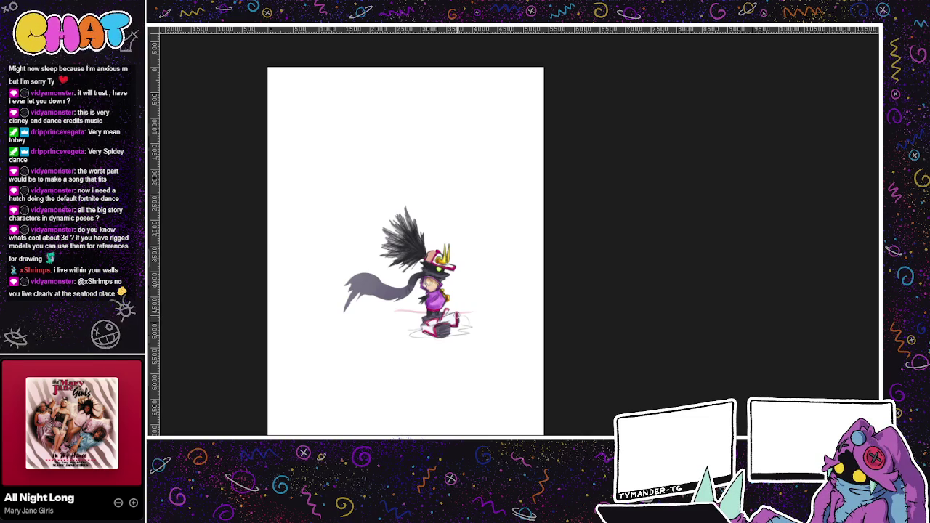
key(ctrl+z)
mouse_move(349, 339)
mouse_down()
mouse_move(462, 340)
mouse_move(378, 341)
mouse_up()
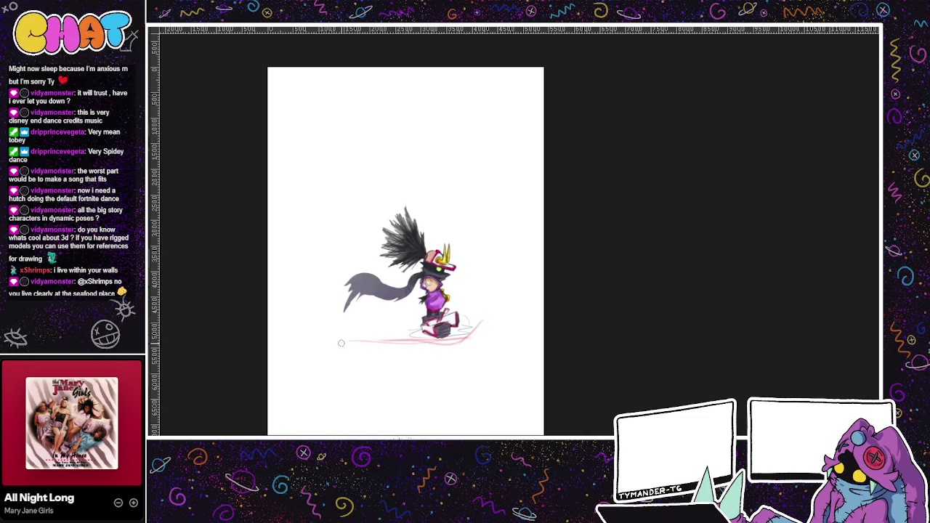
mouse_move(472, 341)
mouse_down()
mouse_move(279, 344)
mouse_move(382, 350)
mouse_up()
mouse_move(461, 353)
mouse_down()
mouse_move(457, 434)
mouse_move(459, 414)
mouse_up()
drag(487, 316, 480, 387)
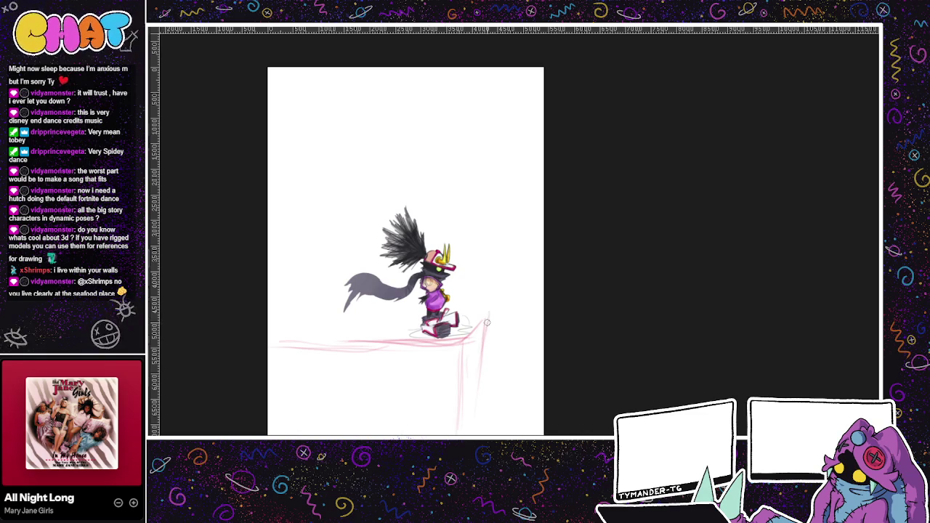
drag(494, 311, 489, 350)
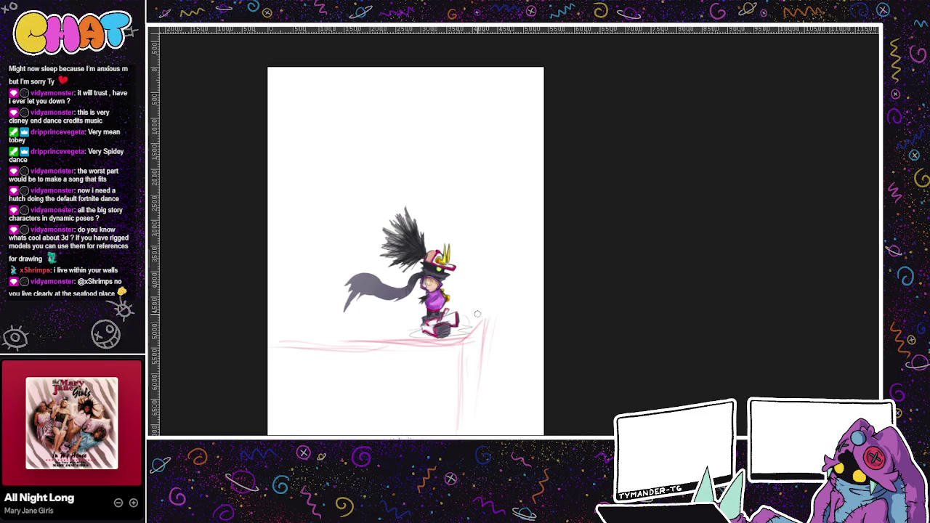
key(ctrl+z)
drag(502, 299, 494, 420)
Sketch the background building's top edge and vertical sides behind the skater.
mouse_move(509, 287)
mouse_down()
mouse_move(458, 291)
mouse_move(460, 212)
mouse_up()
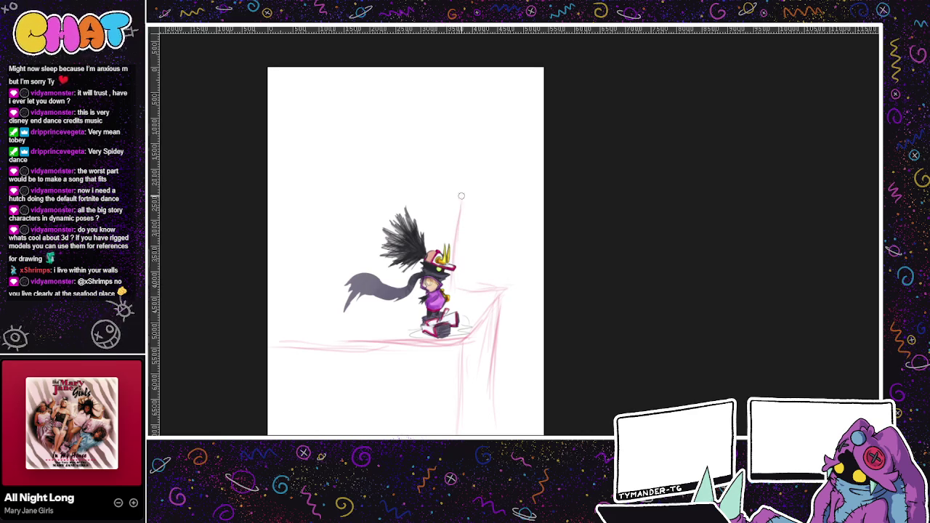
key(ctrl+z)
key(ctrl+z)
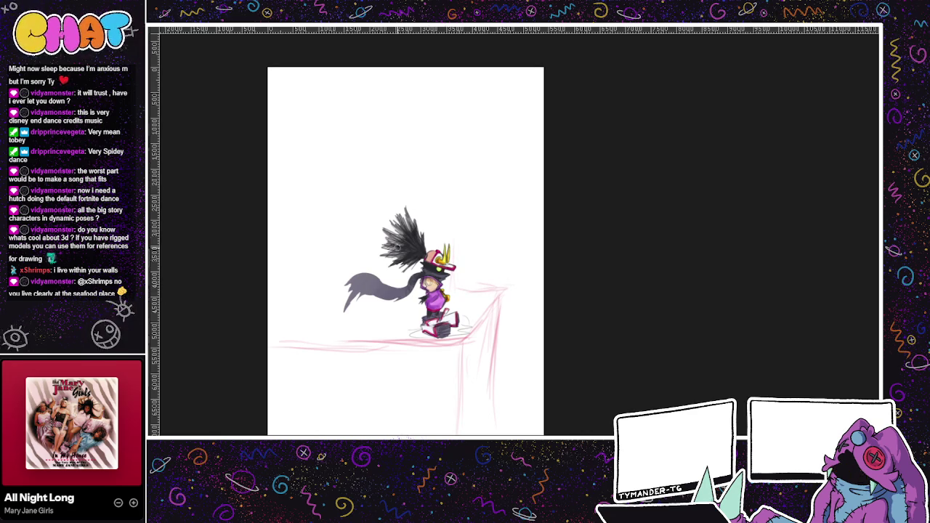
drag(394, 281, 398, 190)
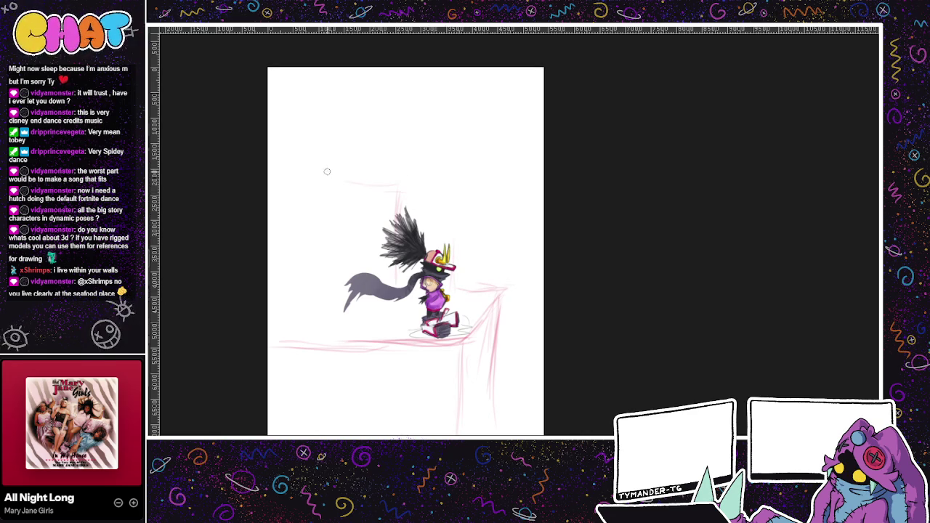
mouse_move(396, 188)
mouse_down()
mouse_move(338, 155)
mouse_move(322, 159)
mouse_move(321, 294)
mouse_up()
drag(302, 173, 312, 212)
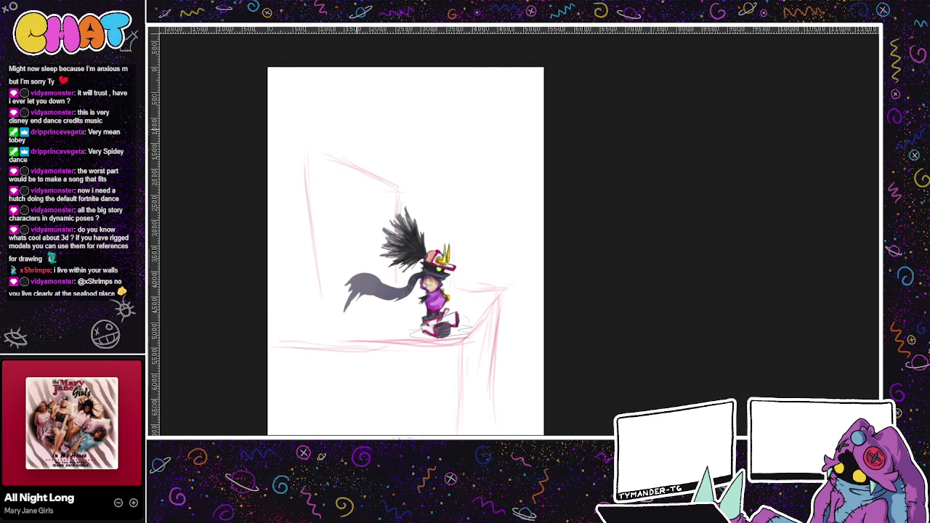
key(ctrl+z)
key(ctrl+z)
drag(338, 163, 354, 267)
drag(338, 161, 256, 175)
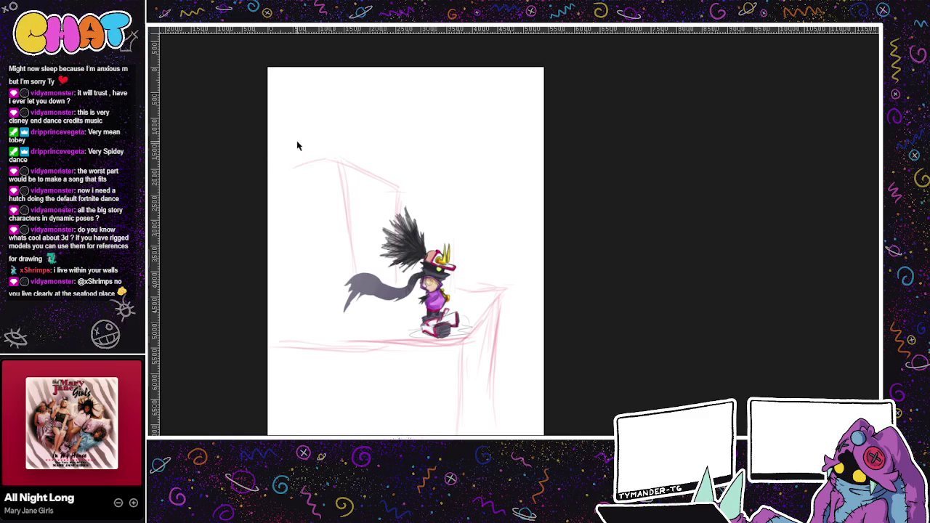
key(ctrl+z)
mouse_move(398, 187)
mouse_down()
mouse_move(284, 147)
mouse_move(304, 234)
mouse_up()
drag(288, 186, 307, 270)
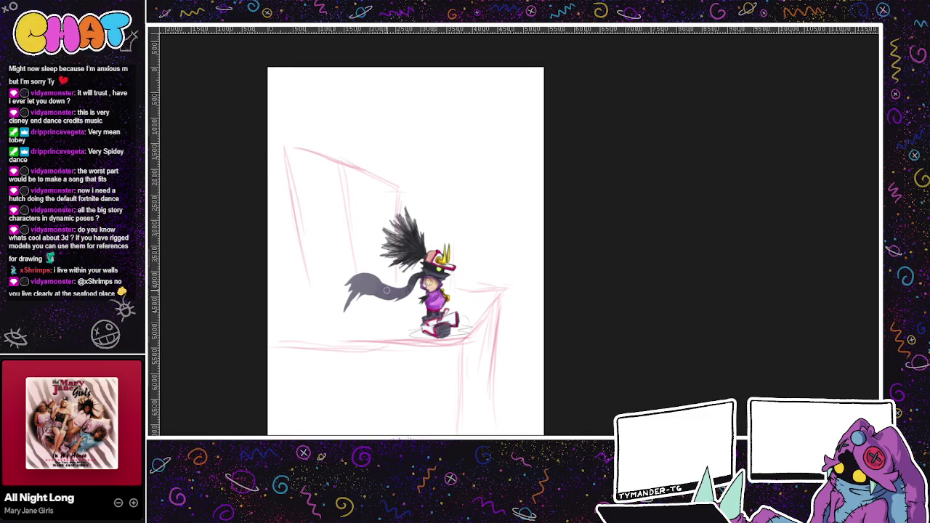
mouse_move(305, 259)
mouse_down()
mouse_move(344, 312)
mouse_move(269, 318)
mouse_up()
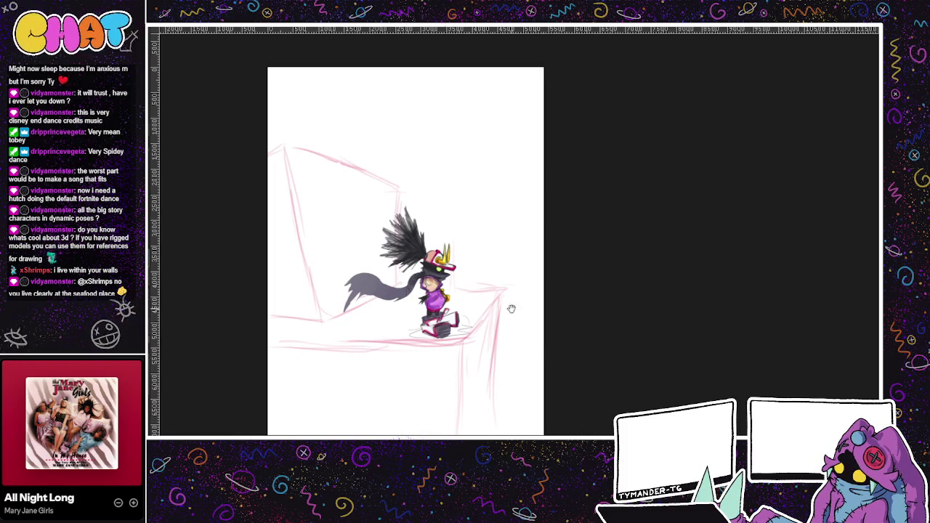
Sketch loose curves and an oval for the tall structure above the rooftop.
drag(362, 232, 384, 249)
drag(356, 290, 337, 221)
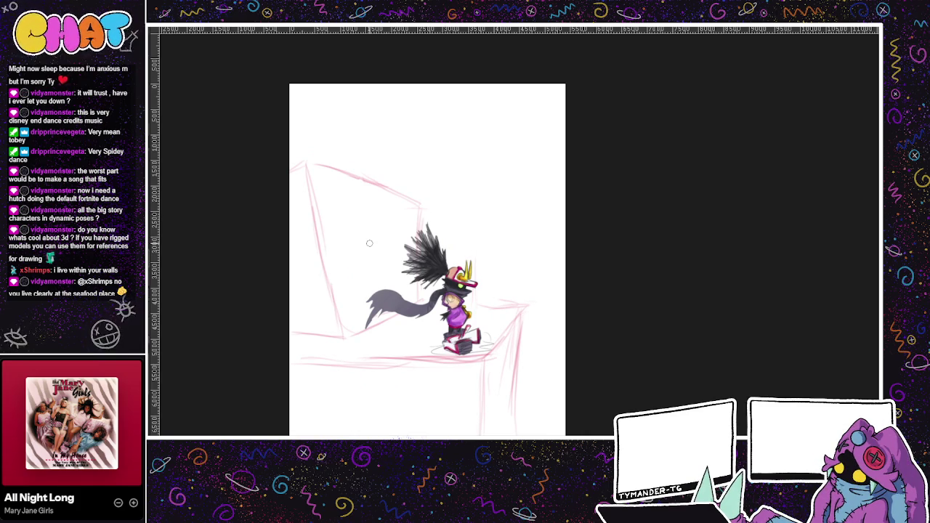
drag(369, 243, 504, 236)
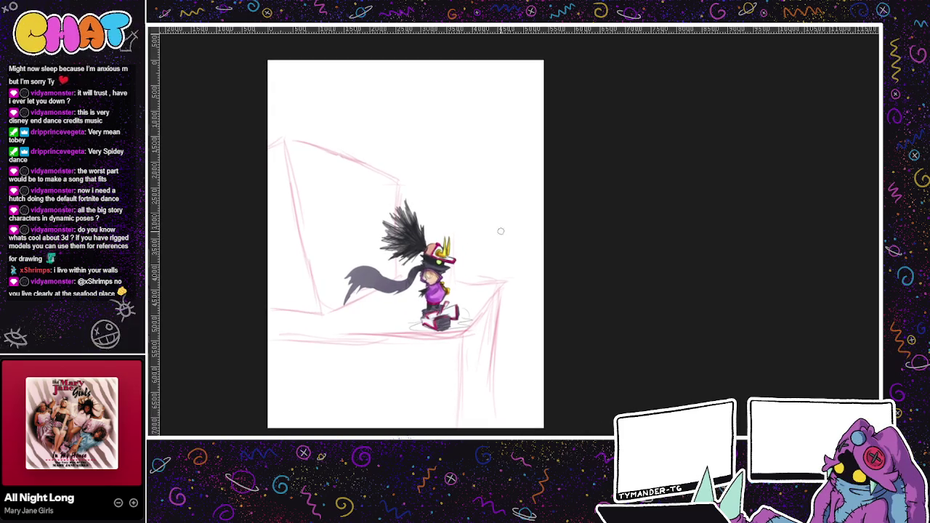
drag(371, 163, 348, 96)
key(ctrl+z)
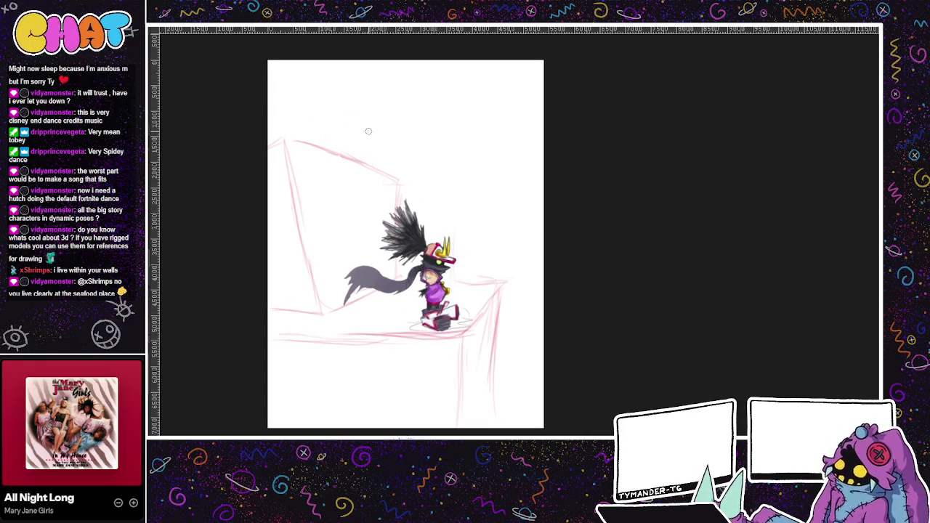
drag(359, 109, 387, 149)
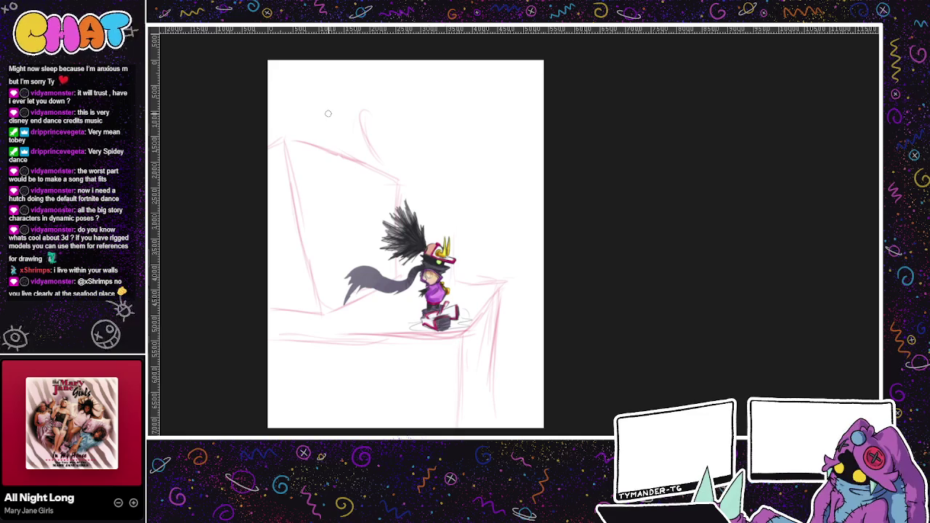
drag(363, 107, 383, 159)
mouse_move(364, 114)
mouse_down()
mouse_move(357, 151)
mouse_move(388, 171)
mouse_move(344, 119)
mouse_up()
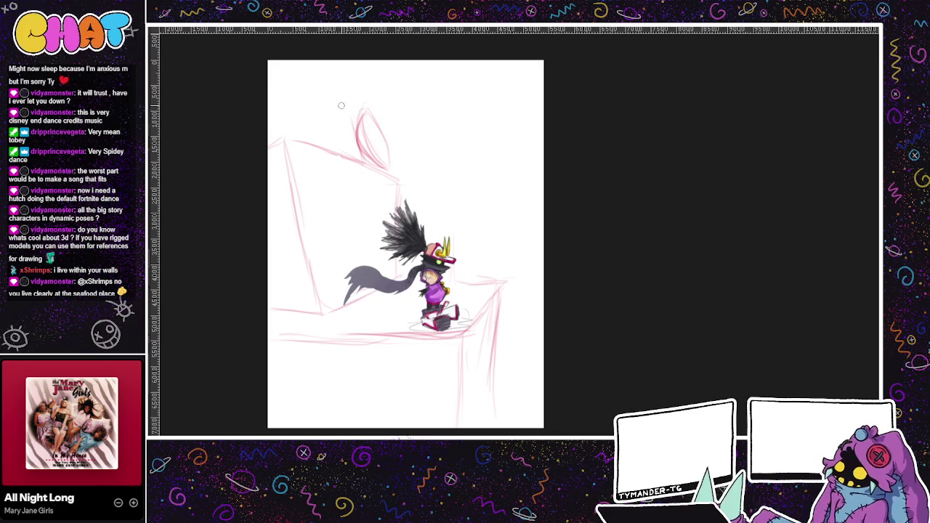
drag(340, 153, 346, 111)
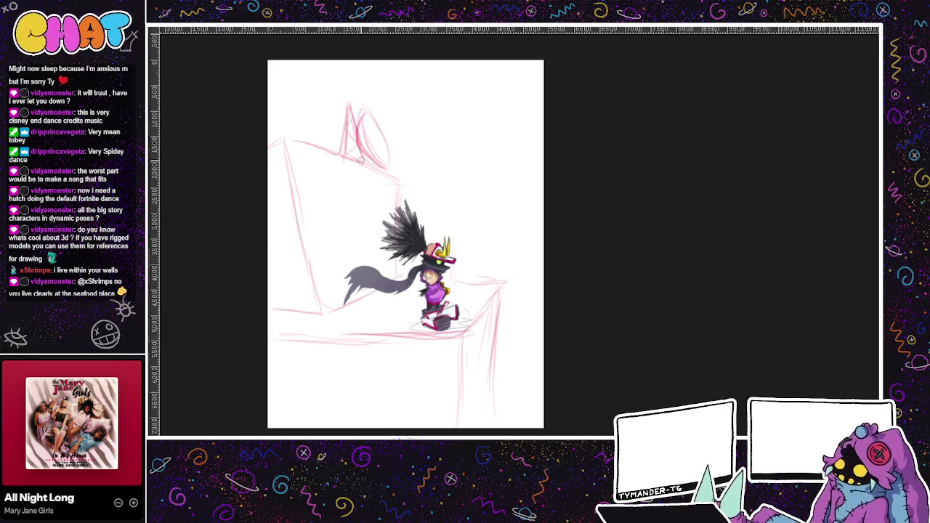
drag(373, 138, 398, 135)
mouse_move(340, 110)
mouse_down()
mouse_move(335, 125)
mouse_move(321, 106)
mouse_move(350, 93)
mouse_move(356, 131)
mouse_up()
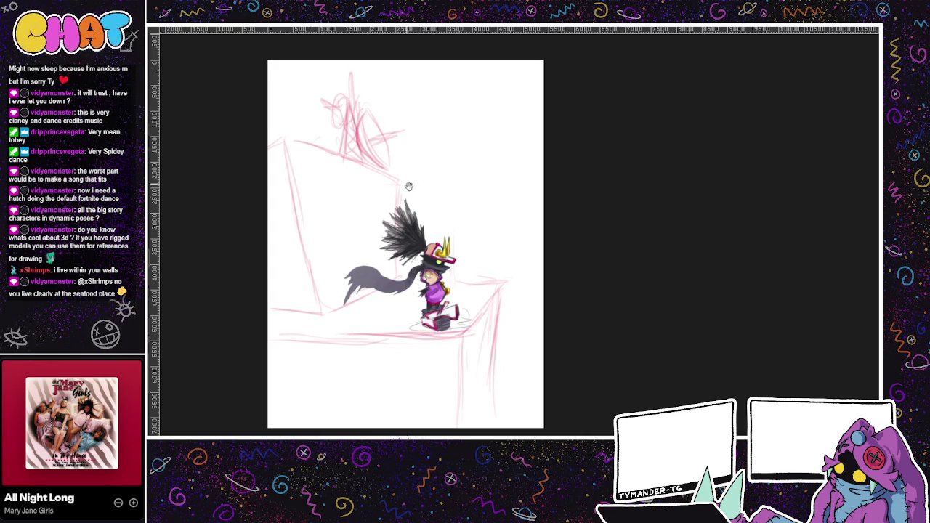
drag(403, 156, 498, 145)
Add vertical lines and a small oval along the left edge, then paste the TAG SHOT logo.
drag(375, 211, 379, 294)
drag(369, 192, 374, 294)
mouse_move(367, 244)
mouse_down()
mouse_move(368, 266)
mouse_move(380, 233)
mouse_up()
drag(404, 275, 437, 328)
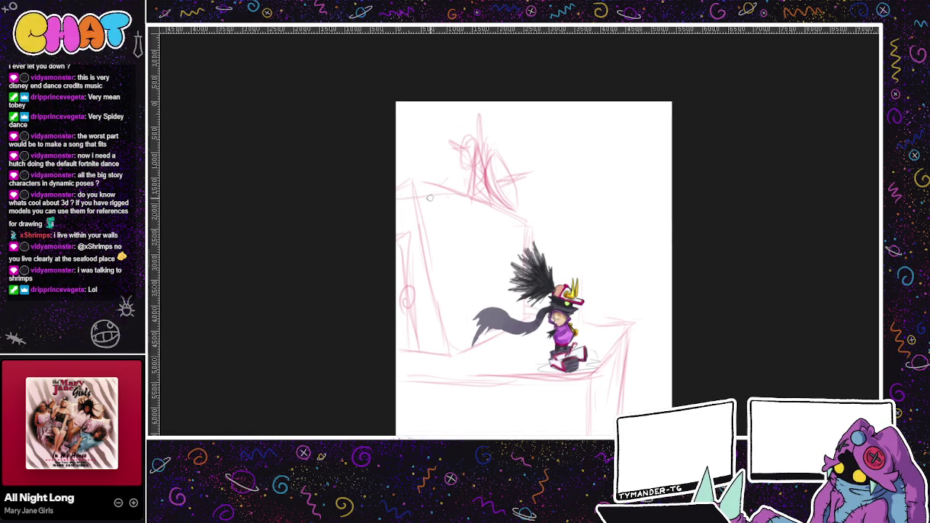
drag(579, 298, 610, 256)
key(ctrl+v)
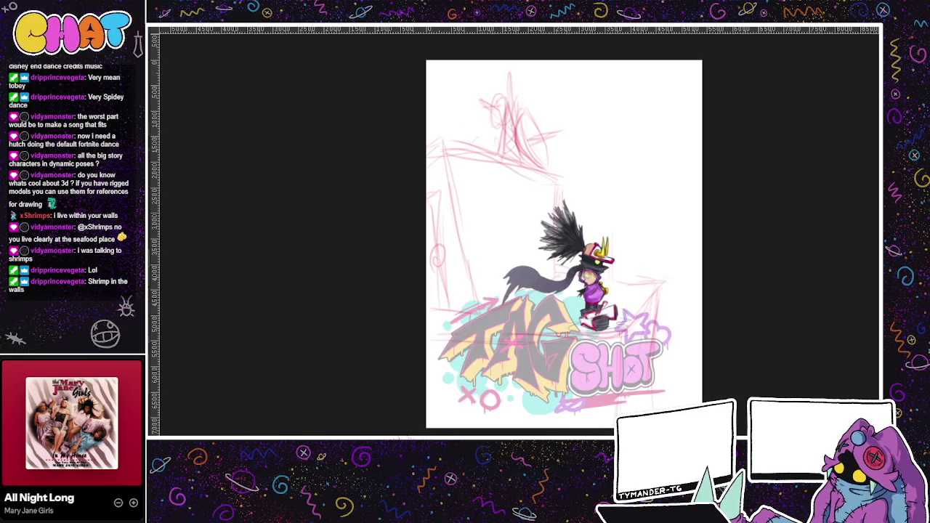
Size the TAG SHOT logo over the skater's feet, then lasso and re-transform it.
drag(671, 287, 549, 357)
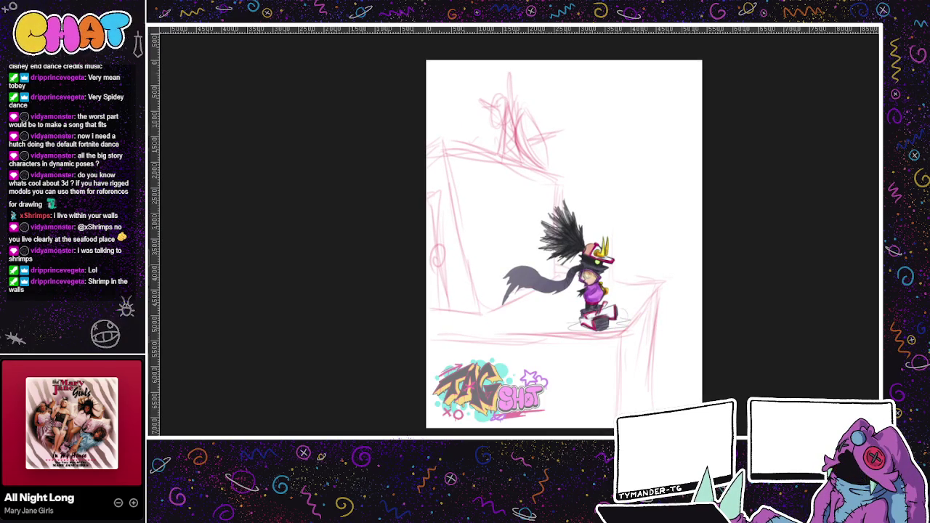
drag(549, 358, 616, 303)
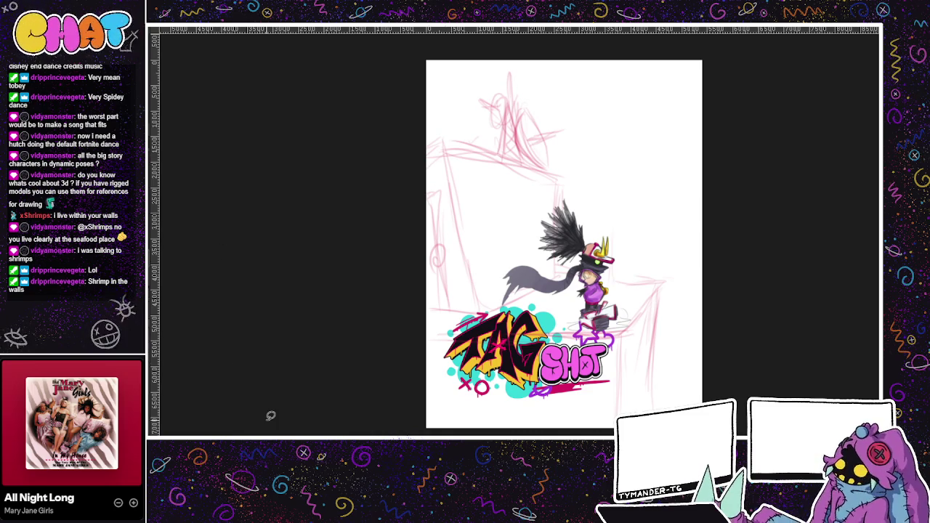
key(ctrl+t)
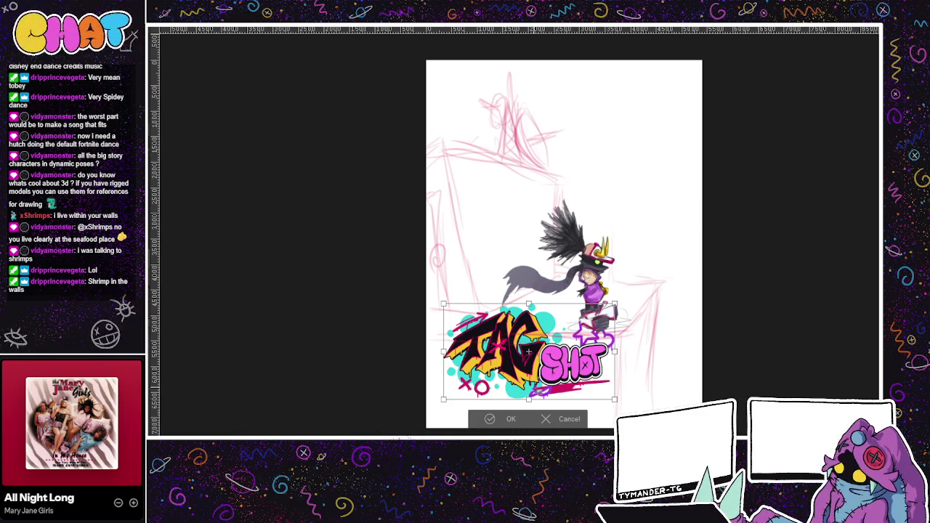
click(500, 425)
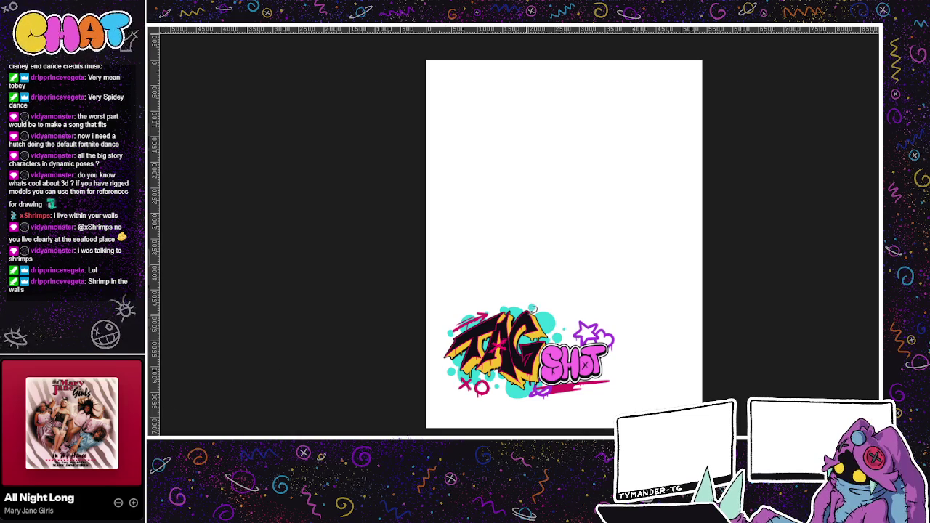
drag(574, 286, 581, 391)
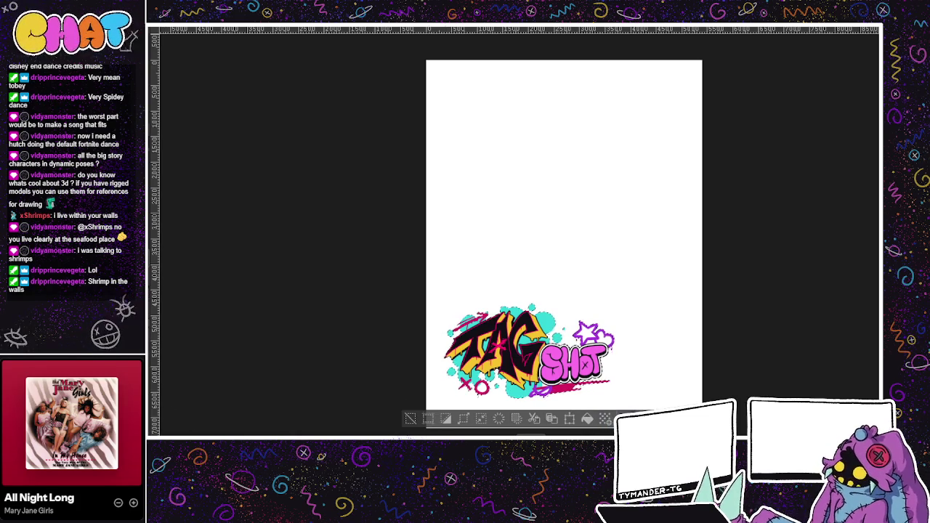
key(ctrl+t)
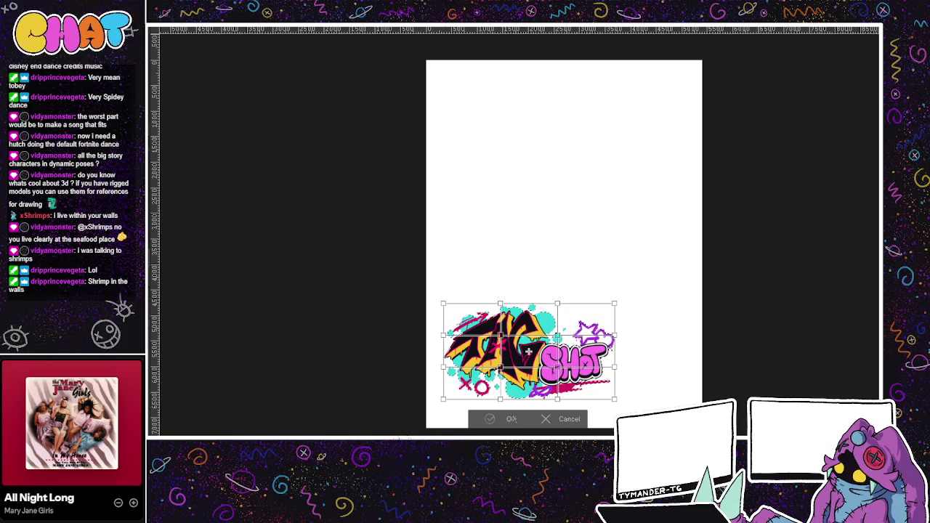
click(505, 419)
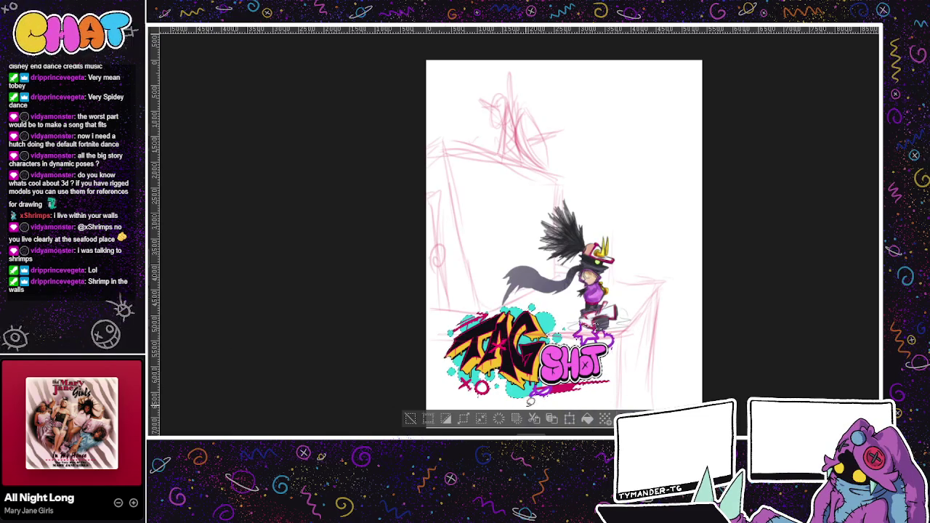
key(ctrl+z)
Move the TAG SHOT logo up and mesh-warp its corners into the wall's perspective.
drag(562, 351, 548, 247)
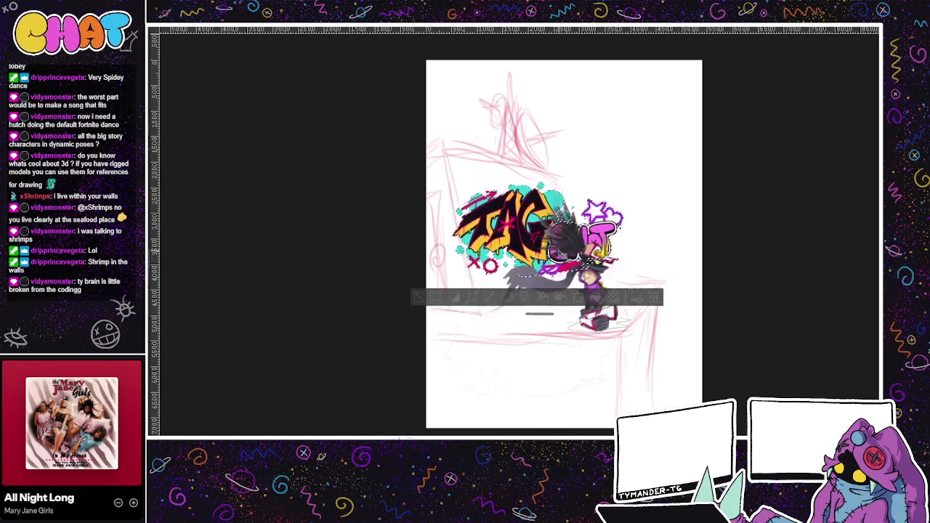
click(560, 296)
mouse_move(608, 186)
mouse_down()
mouse_move(568, 194)
mouse_move(492, 160)
mouse_up()
drag(434, 185, 450, 152)
drag(525, 173, 557, 180)
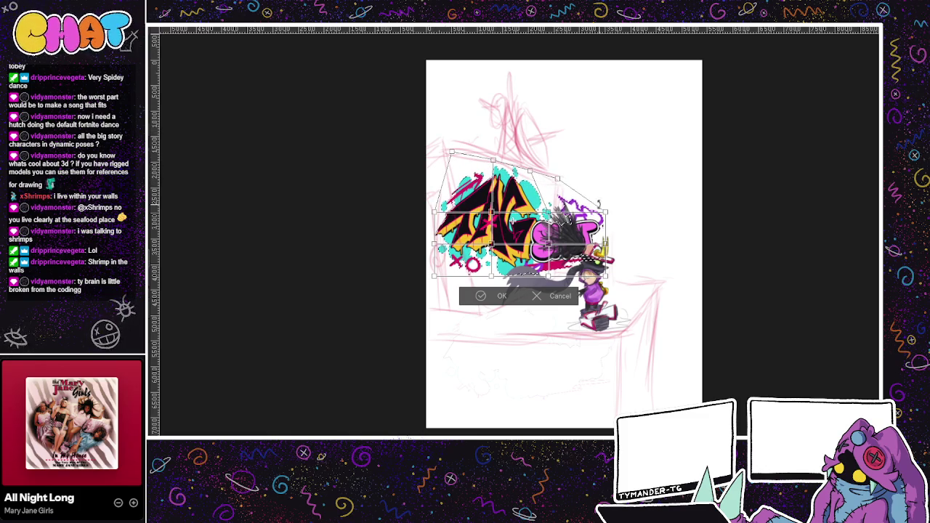
drag(435, 214, 454, 187)
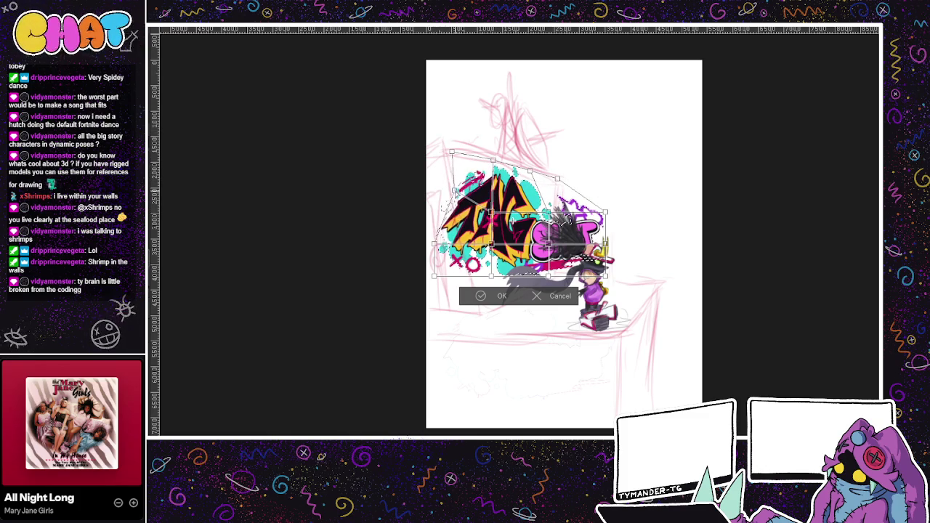
drag(434, 277, 479, 312)
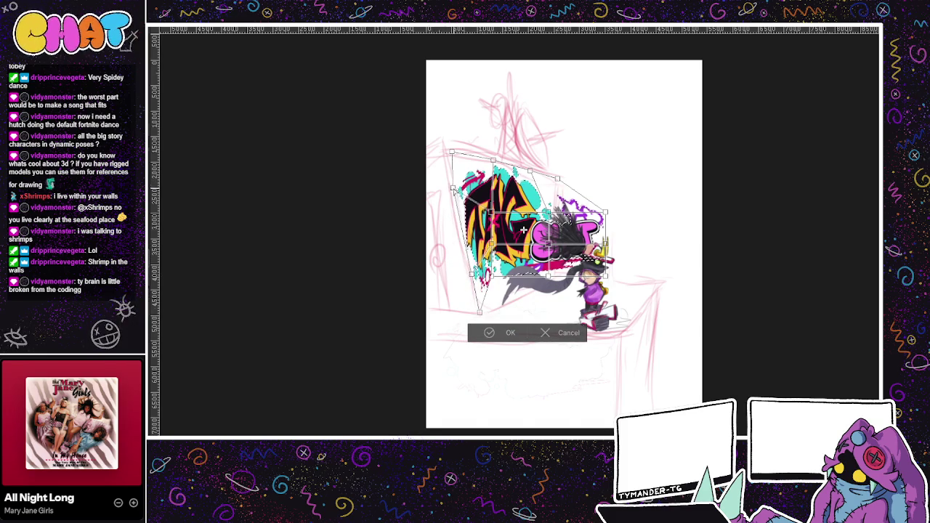
drag(453, 154, 442, 144)
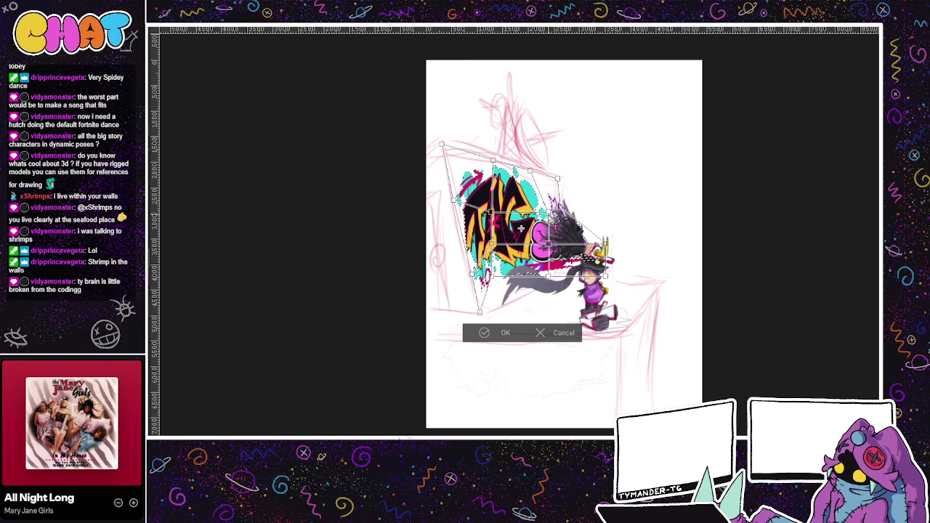
Refine the mesh warp along the logo's right and lower edges, then deselect.
drag(549, 244, 565, 244)
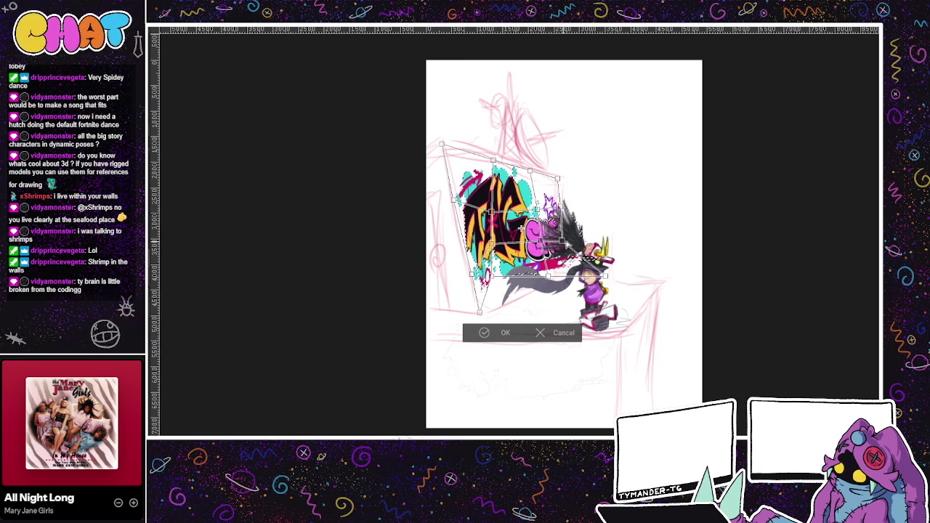
drag(520, 227, 509, 228)
drag(562, 239, 556, 240)
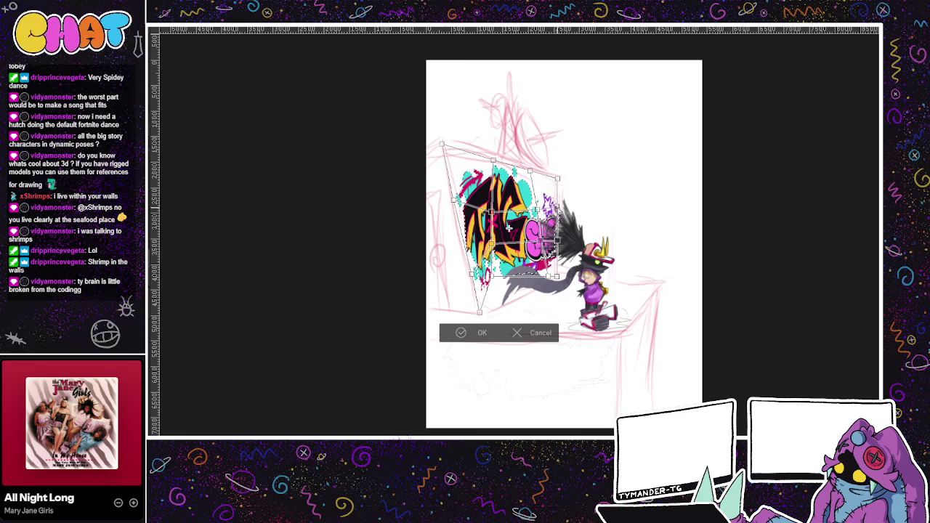
drag(548, 274, 536, 290)
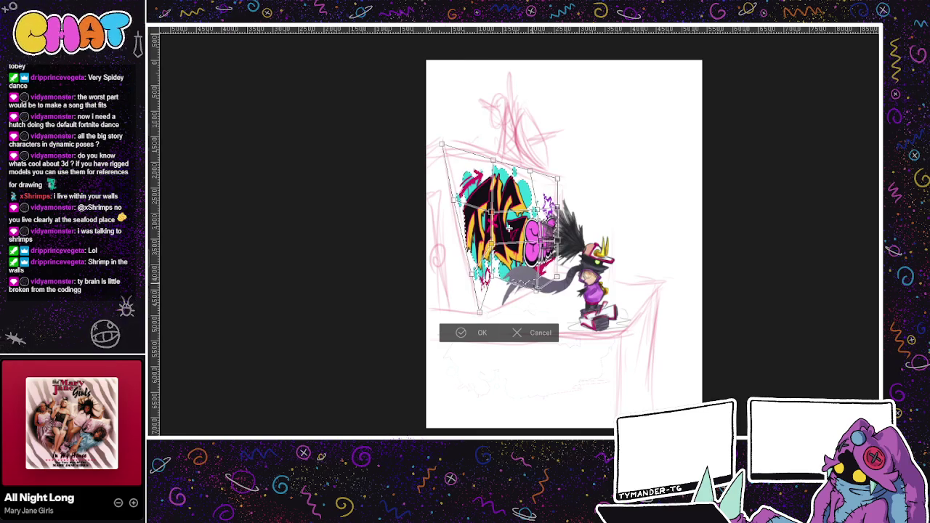
drag(536, 289, 510, 301)
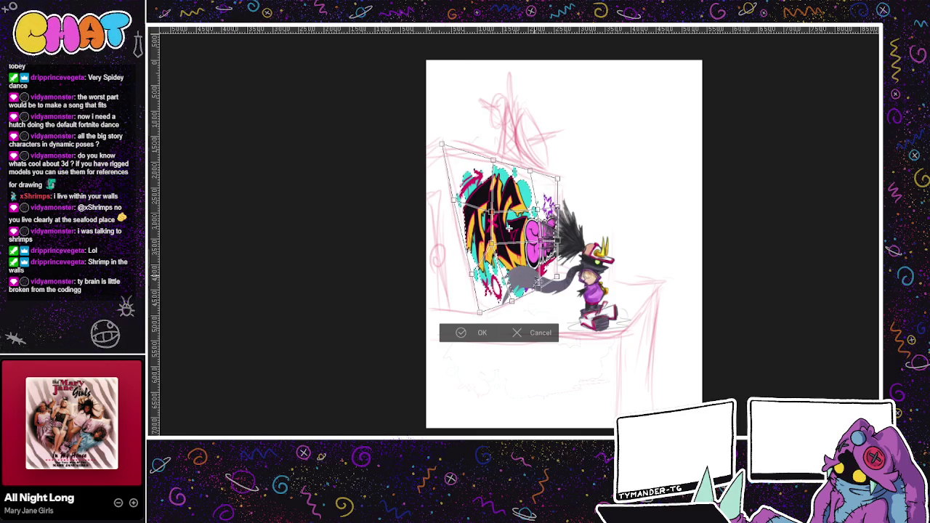
drag(480, 312, 481, 314)
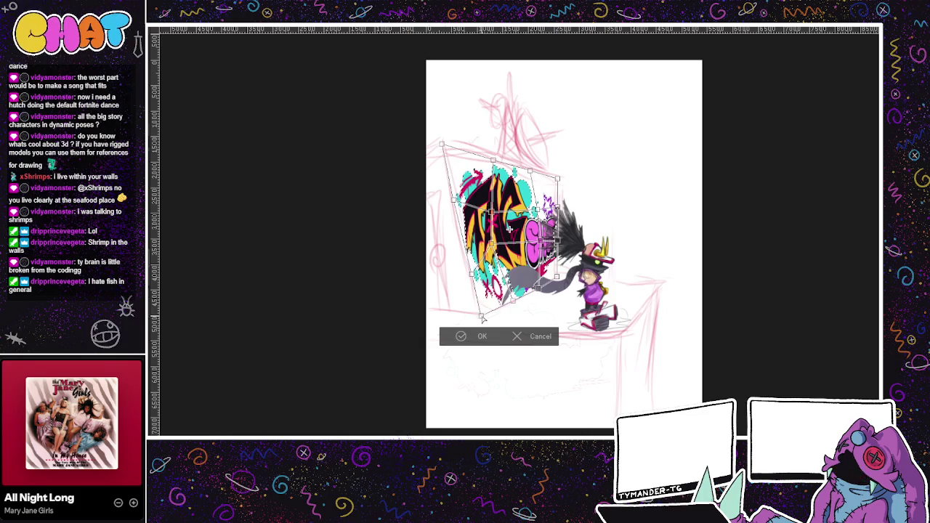
drag(509, 229, 509, 229)
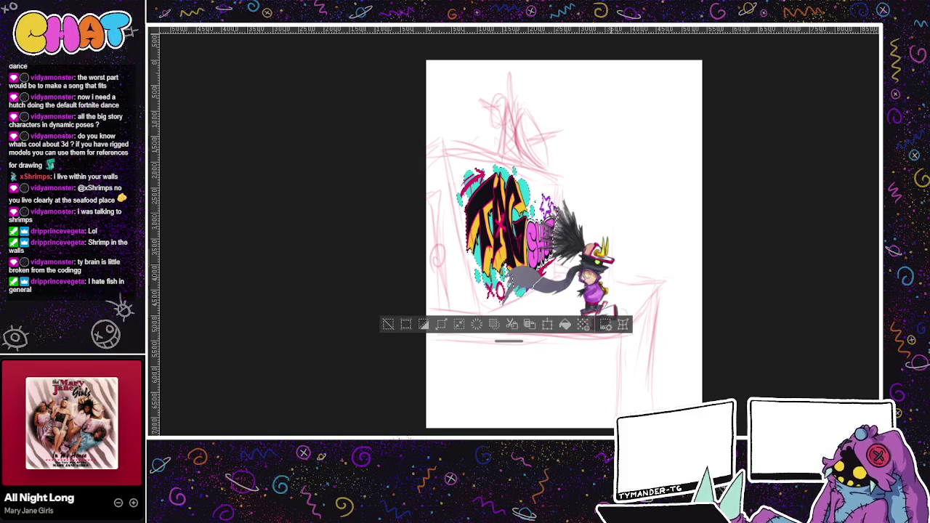
key(ctrl+d)
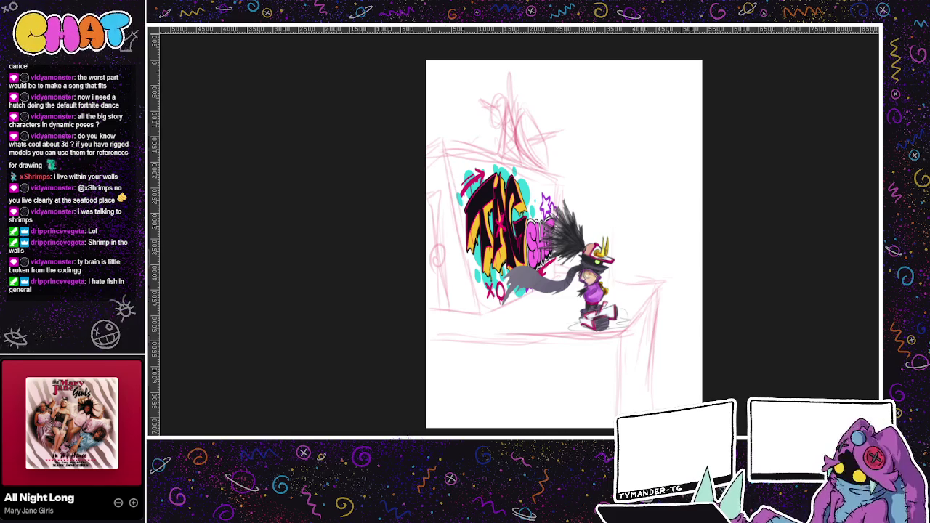
Sketch faint vertical building lines in the background right of the skater.
mouse_move(627, 279)
mouse_down()
mouse_move(623, 212)
mouse_move(647, 238)
mouse_up()
drag(677, 389, 673, 329)
mouse_move(668, 251)
mouse_down()
mouse_move(667, 178)
mouse_move(698, 294)
mouse_up()
drag(690, 182, 688, 220)
mouse_move(574, 163)
mouse_down()
mouse_move(570, 178)
mouse_move(587, 218)
mouse_up()
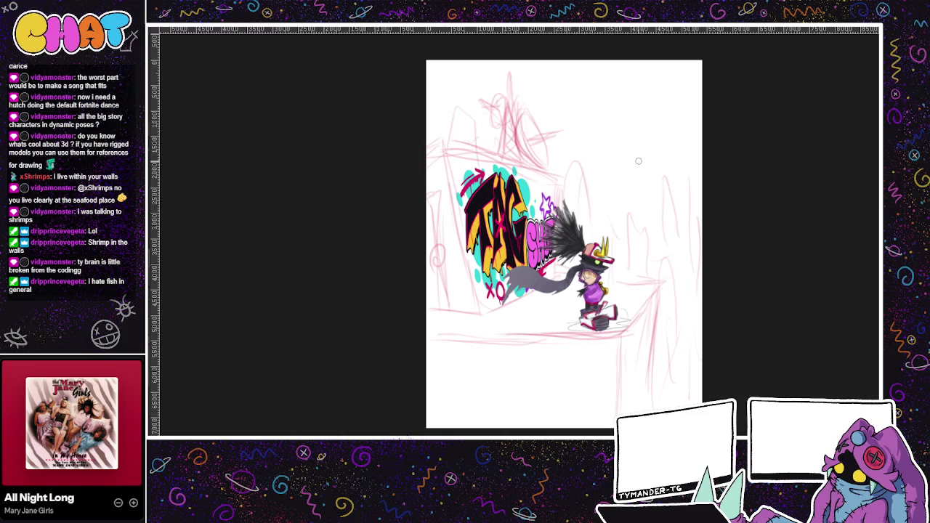
mouse_move(621, 68)
mouse_down()
mouse_move(602, 227)
mouse_move(606, 191)
mouse_up()
Sketch the radio tower's legs and lattice cross-bracing on the right.
mouse_move(621, 102)
mouse_down()
mouse_move(648, 205)
mouse_move(628, 116)
mouse_move(654, 181)
mouse_move(604, 218)
mouse_up()
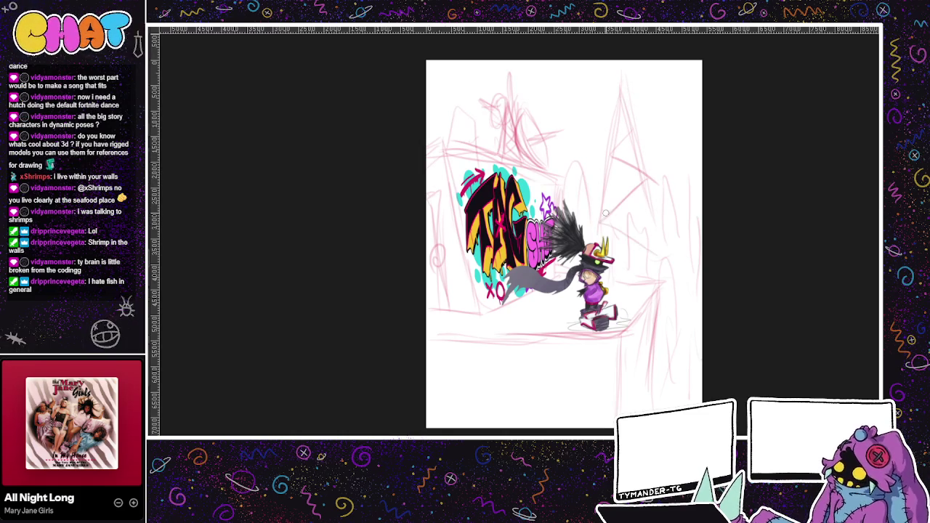
drag(614, 256, 645, 216)
drag(609, 186, 633, 149)
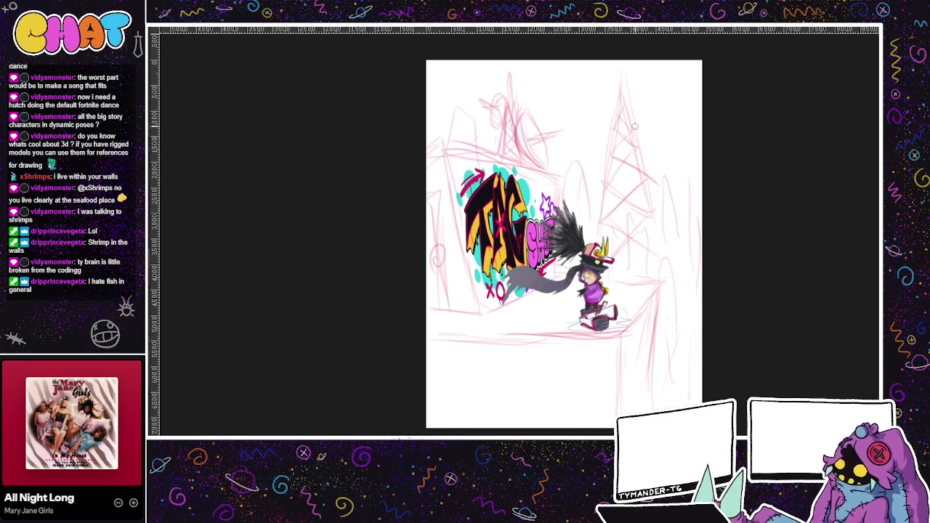
drag(619, 85, 608, 211)
mouse_move(625, 66)
mouse_down()
mouse_move(614, 231)
mouse_move(661, 225)
mouse_up()
mouse_move(626, 84)
mouse_down()
mouse_move(623, 149)
mouse_move(656, 245)
mouse_move(593, 152)
mouse_up()
drag(607, 115, 593, 216)
mouse_move(622, 87)
mouse_down()
mouse_move(658, 190)
mouse_move(661, 236)
mouse_up()
key(ctrl+z)
key(ctrl+z)
drag(614, 98, 614, 186)
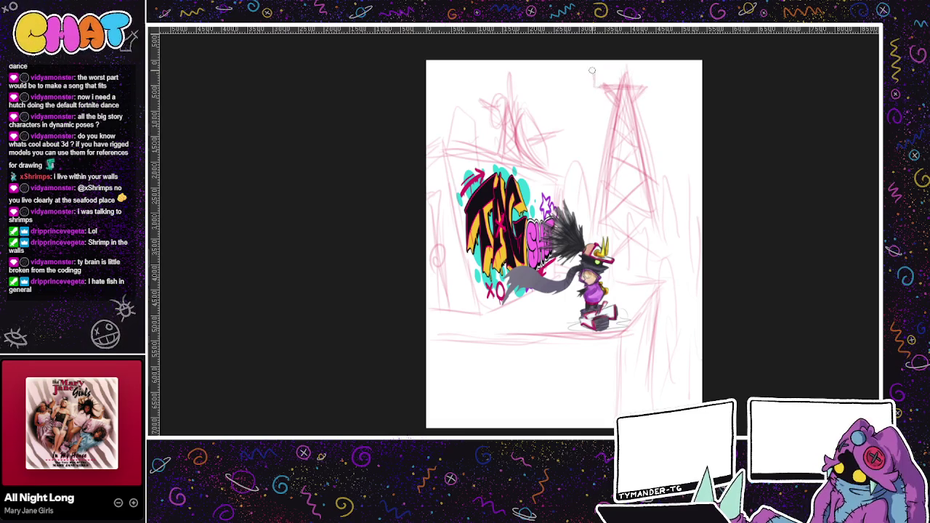
Add horizontal platform lines at the tower's top and reframe the drawing.
drag(613, 64, 650, 65)
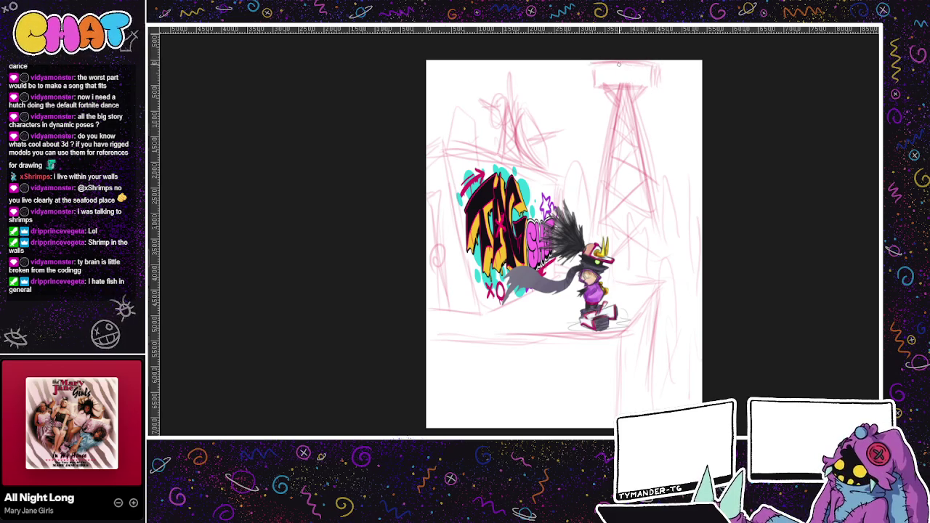
mouse_move(597, 71)
mouse_down()
mouse_move(644, 70)
mouse_move(638, 82)
mouse_up()
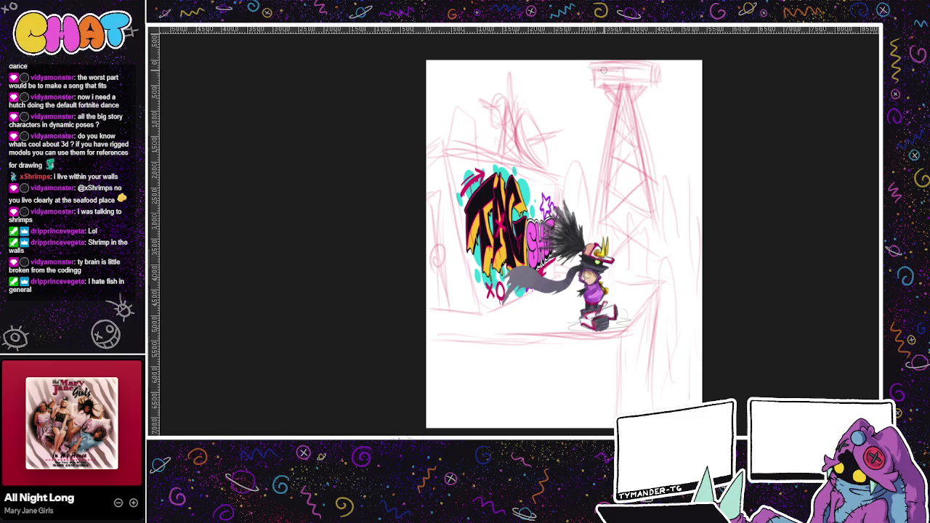
mouse_move(592, 89)
mouse_down()
mouse_move(654, 86)
mouse_move(602, 92)
mouse_move(642, 96)
mouse_move(626, 85)
mouse_up()
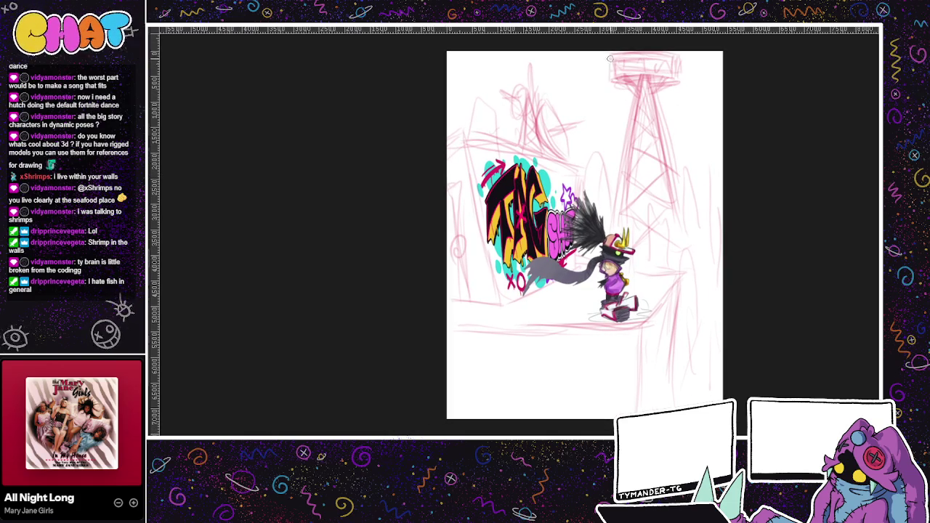
mouse_move(695, 105)
mouse_down()
mouse_move(650, 88)
mouse_move(618, 130)
mouse_up()
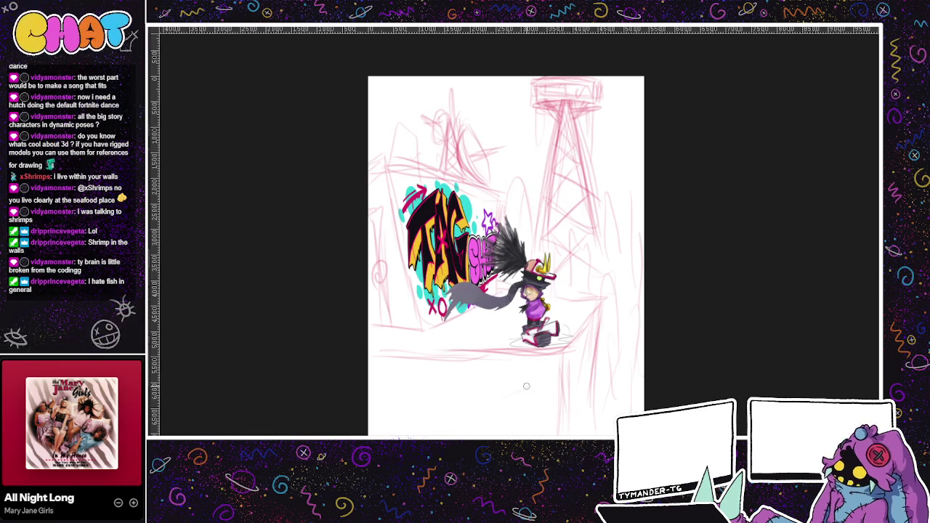
key(ctrl+z)
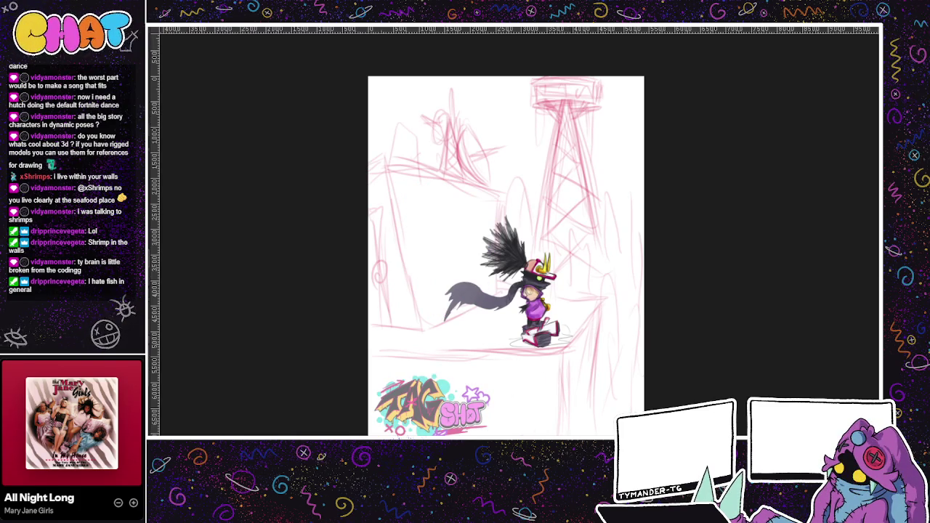
Enlarge the TAG SHOT logo and shift it up and right with a free transform.
key(ctrl+t)
drag(489, 375, 516, 367)
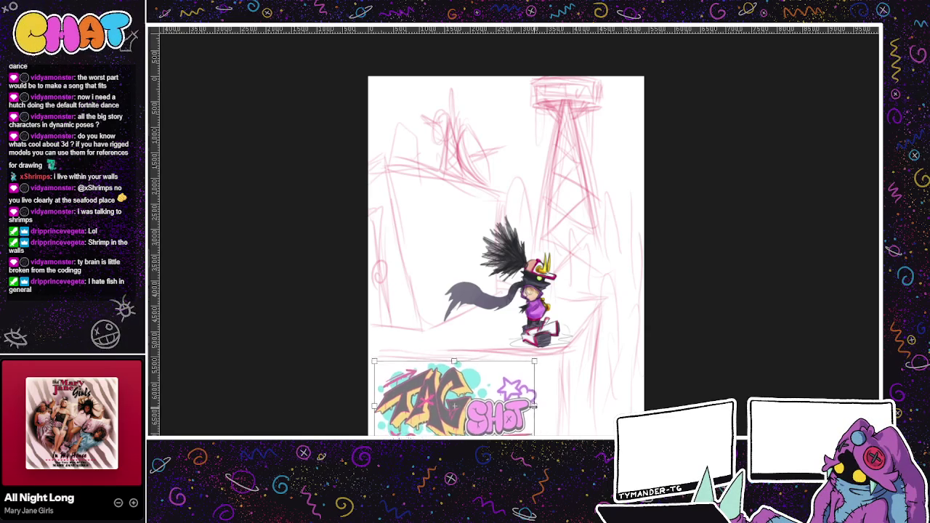
mouse_move(489, 414)
mouse_down()
mouse_move(506, 407)
mouse_move(495, 409)
mouse_up()
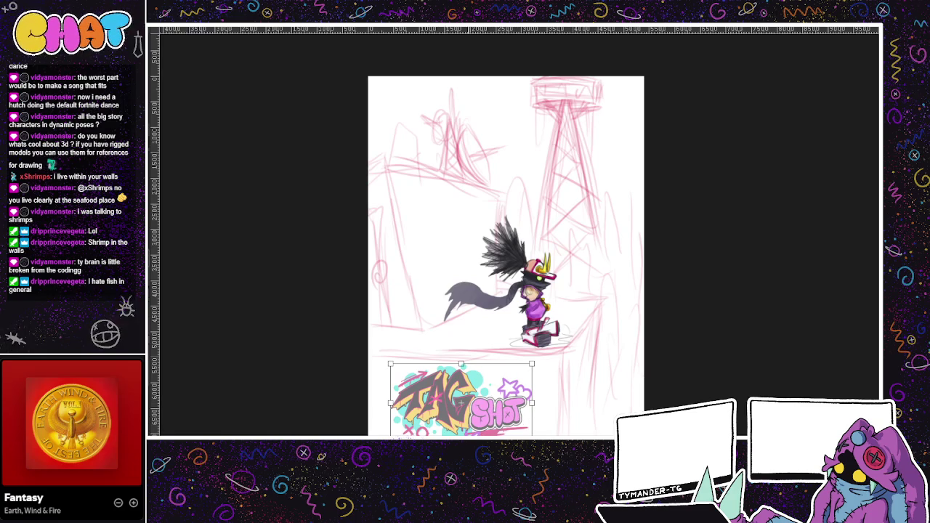
key(Return)
drag(609, 392, 548, 396)
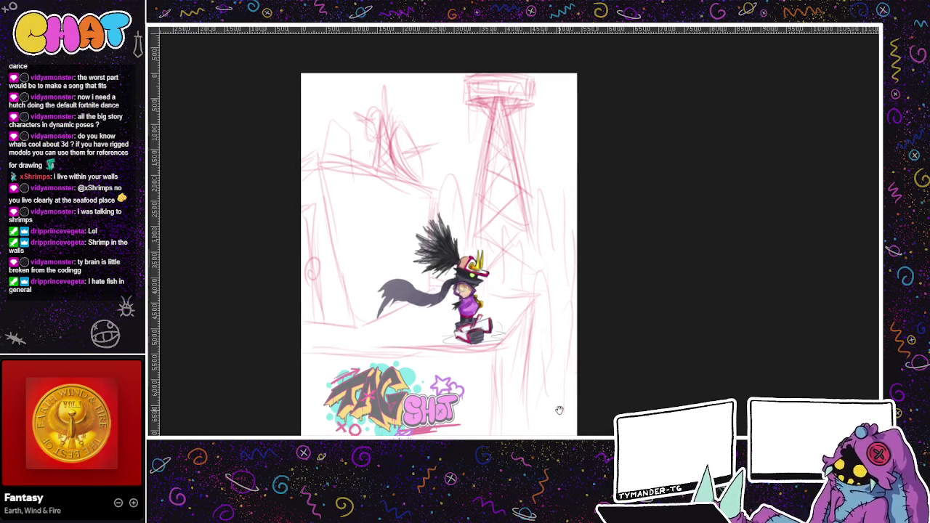
scroll(559, 410, up, 3)
drag(615, 415, 649, 385)
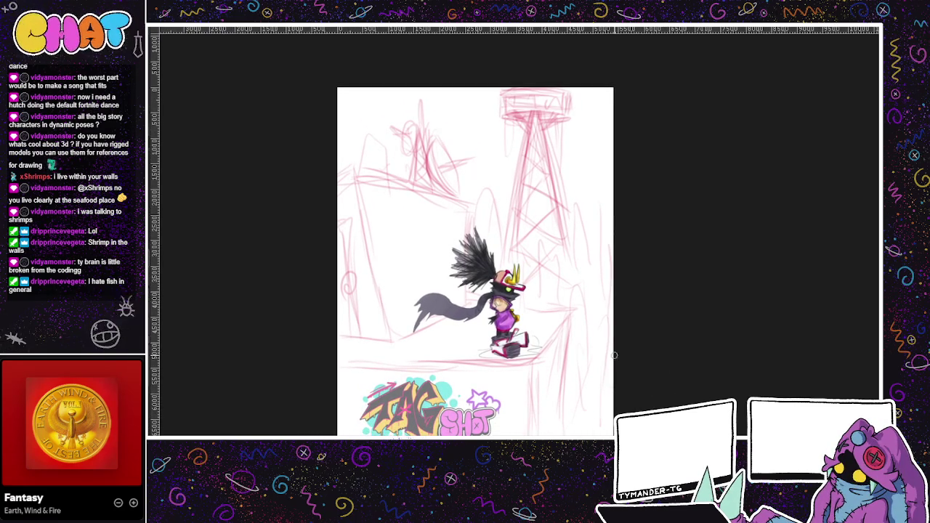
Undo the logo changes until the graffiti is gone from the wall.
key(ctrl+z)
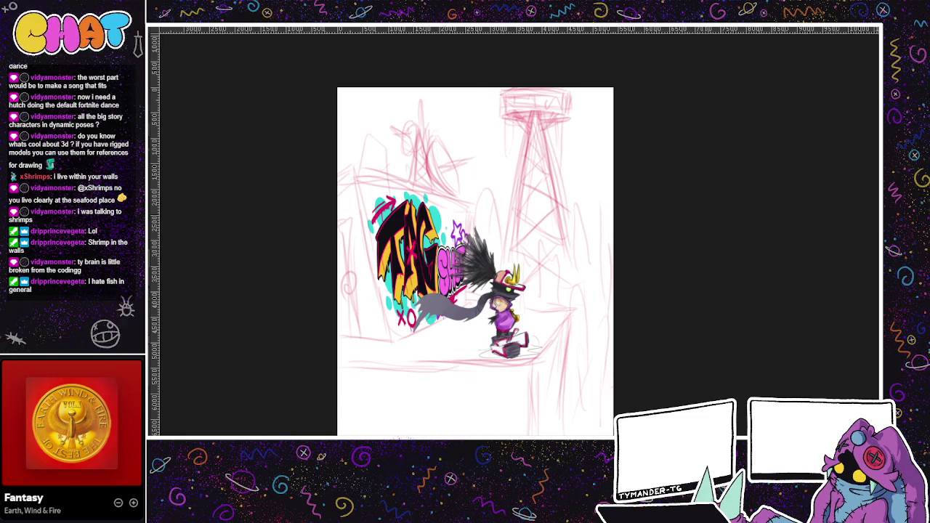
key(ctrl+z)
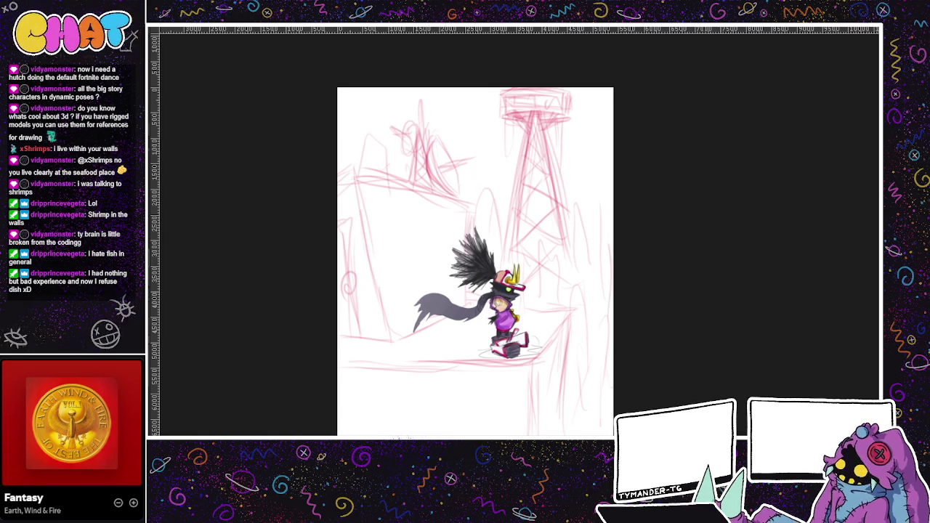
drag(545, 356, 549, 319)
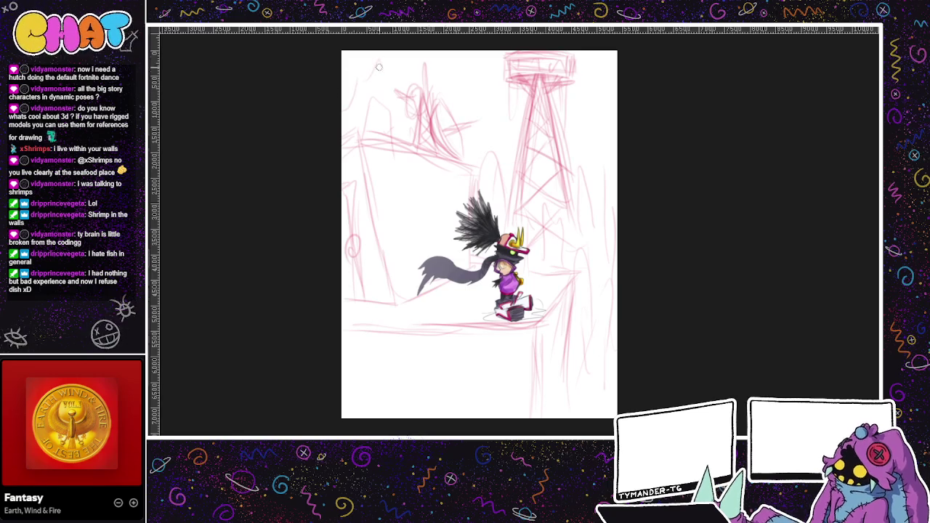
drag(508, 52, 356, 77)
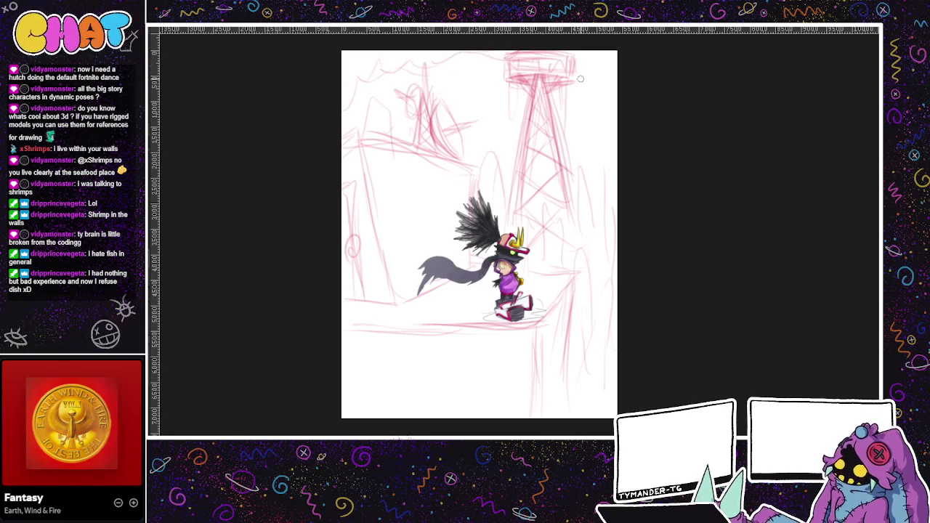
drag(594, 73, 629, 97)
drag(596, 62, 601, 66)
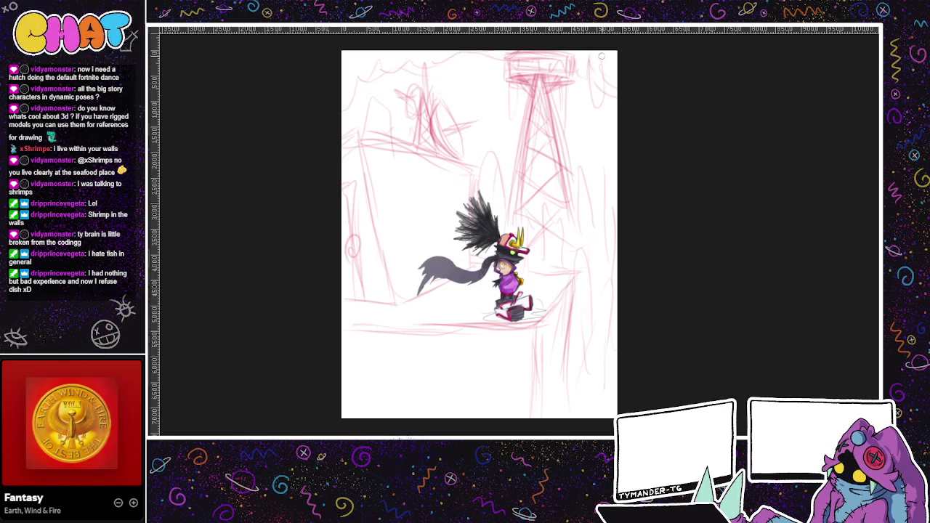
mouse_move(491, 55)
mouse_down()
mouse_move(486, 88)
mouse_move(478, 81)
mouse_up()
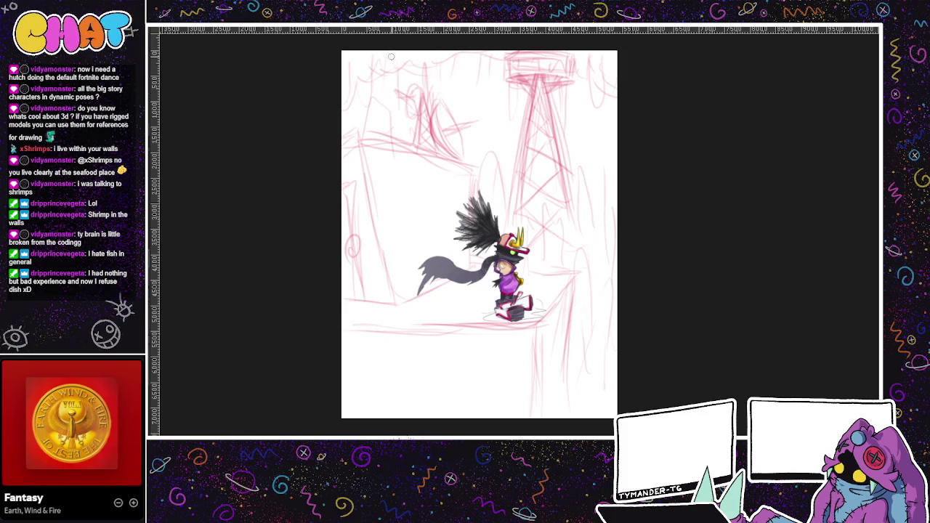
scroll(610, 182, up, 2)
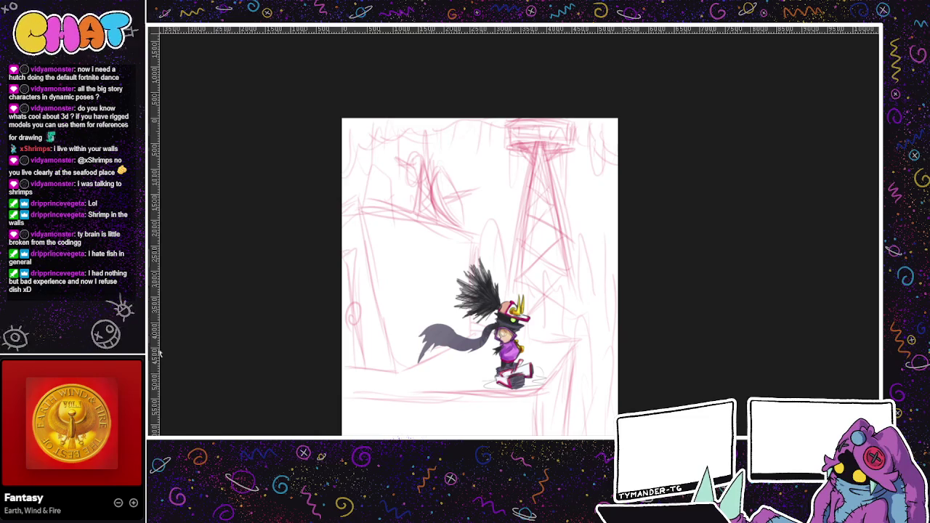
drag(369, 270, 412, 305)
key(ctrl+z)
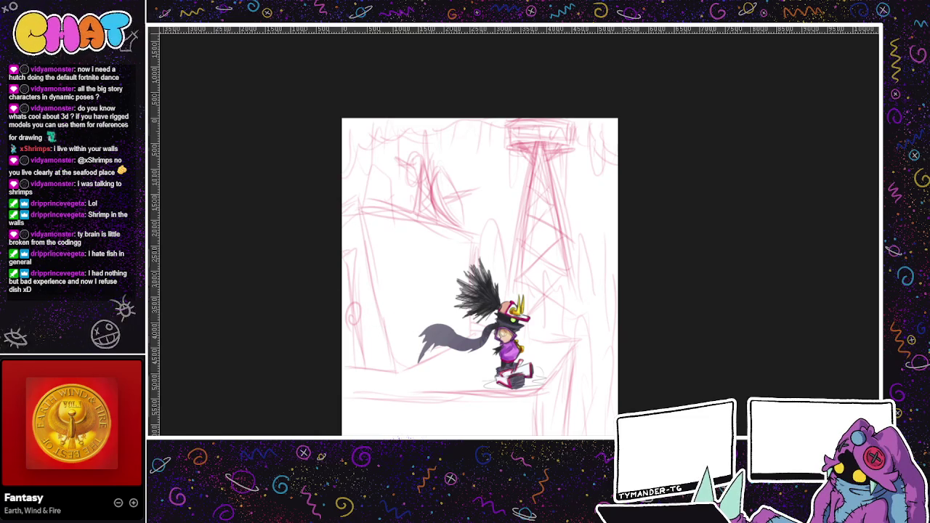
drag(341, 435, 398, 369)
key(ctrl+z)
drag(383, 328, 392, 368)
key(ctrl+z)
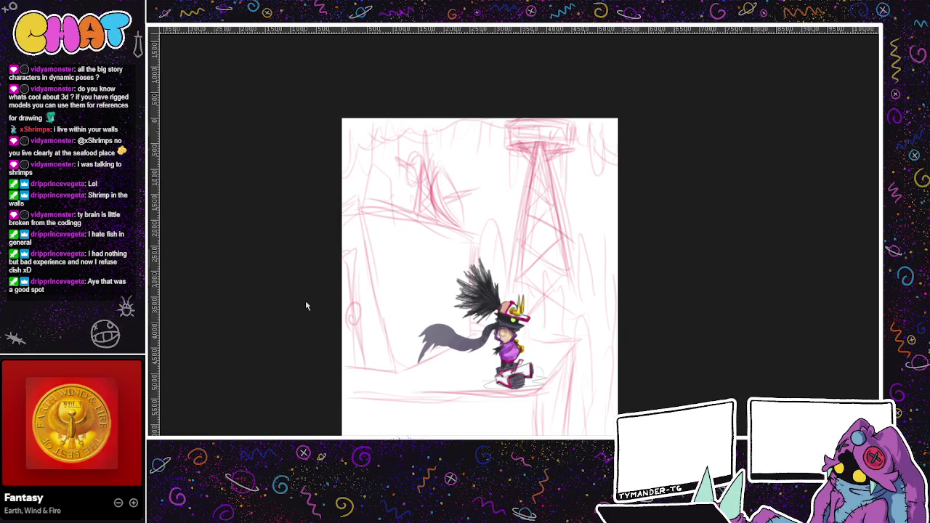
drag(414, 425, 465, 392)
drag(464, 435, 526, 427)
key(ctrl+z)
key(ctrl+z)
key(ctrl+z)
mouse_move(427, 412)
mouse_down()
mouse_move(443, 434)
mouse_move(443, 417)
mouse_move(497, 428)
mouse_up()
key(ctrl+z)
key(ctrl+z)
key(ctrl+z)
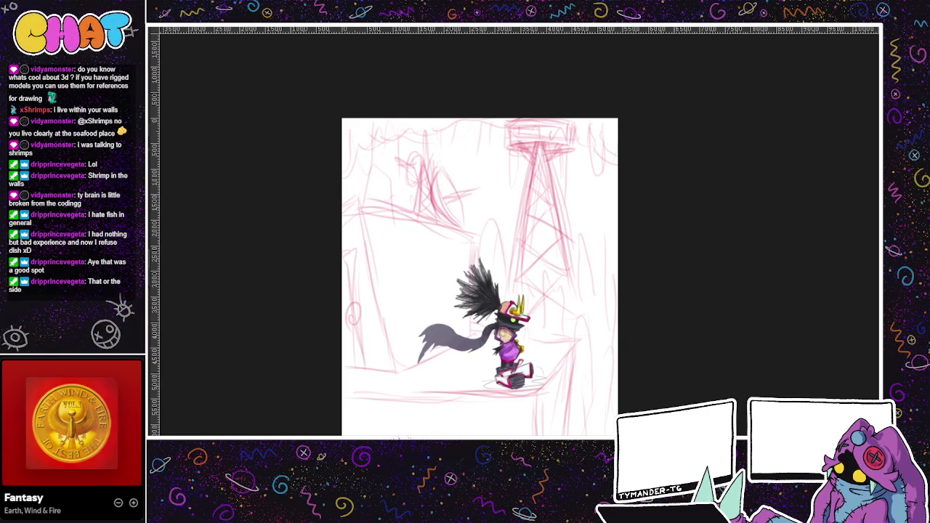
drag(421, 268, 437, 293)
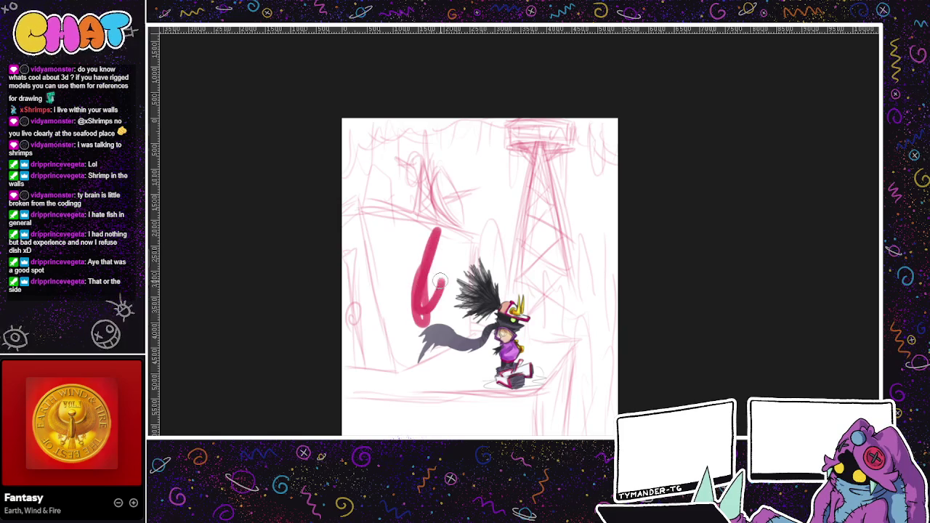
key(ctrl+z)
drag(194, 161, 183, 182)
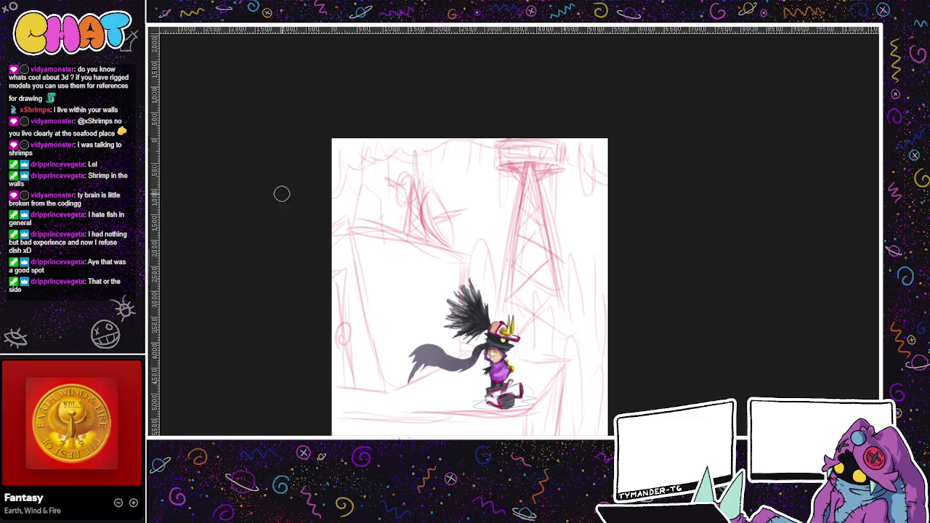
Paint a blue band with short drips along the canvas's top edge.
mouse_move(335, 151)
mouse_down()
mouse_move(377, 140)
mouse_move(580, 151)
mouse_move(567, 154)
mouse_up()
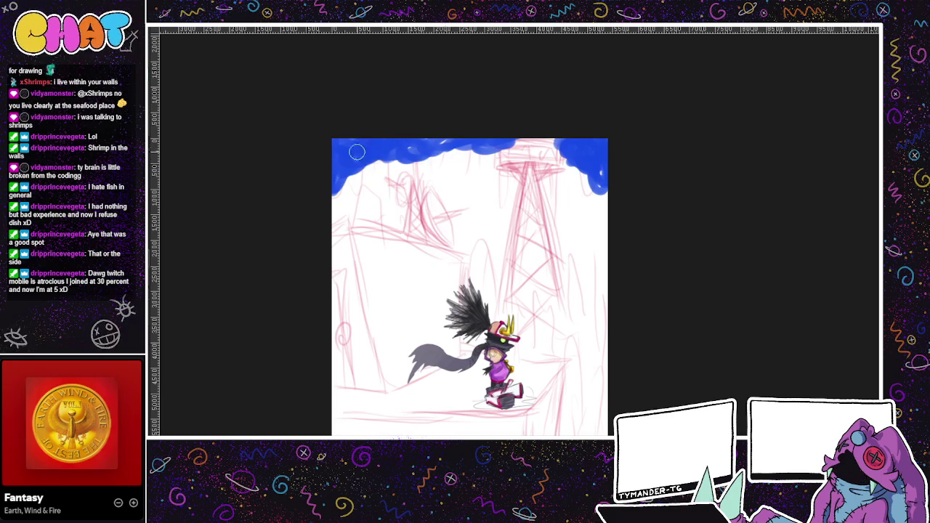
mouse_move(370, 170)
mouse_down()
mouse_move(405, 145)
mouse_move(464, 142)
mouse_up()
mouse_move(363, 203)
mouse_down()
mouse_move(360, 147)
mouse_move(336, 222)
mouse_up()
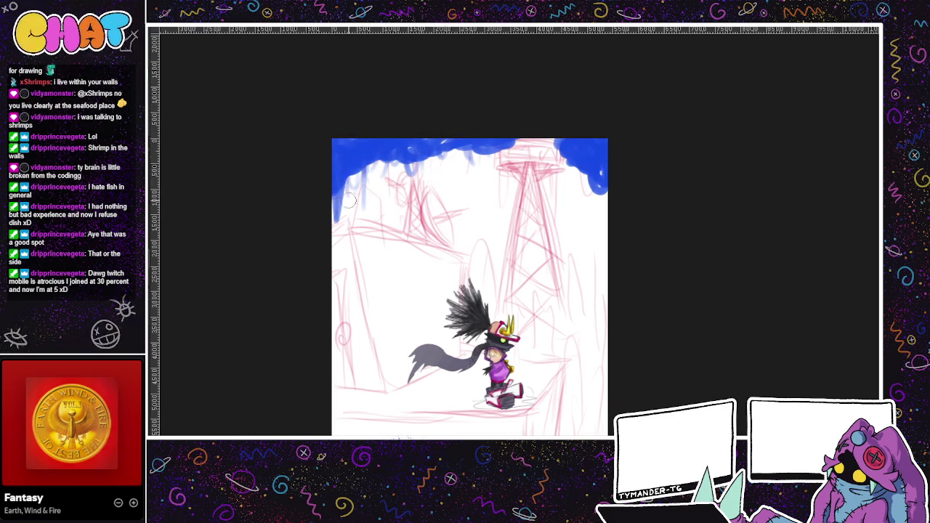
drag(335, 174, 338, 219)
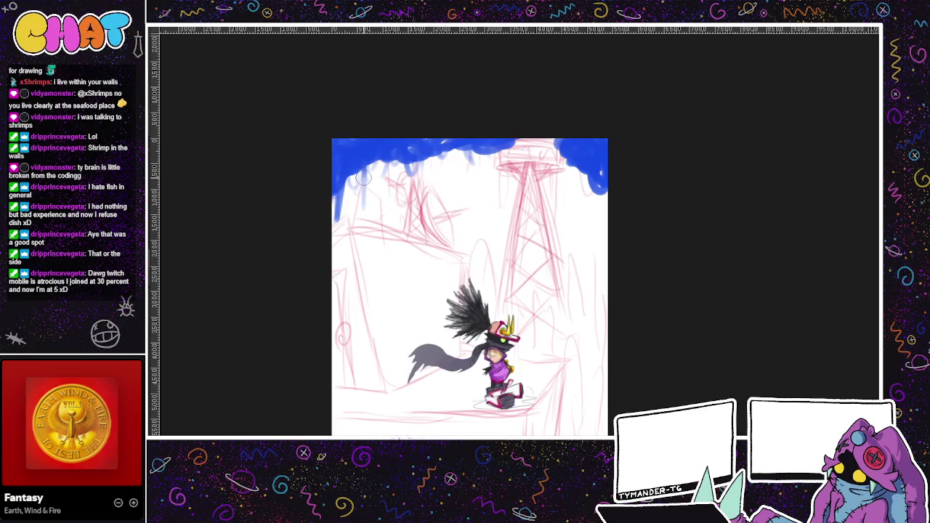
drag(588, 164, 601, 209)
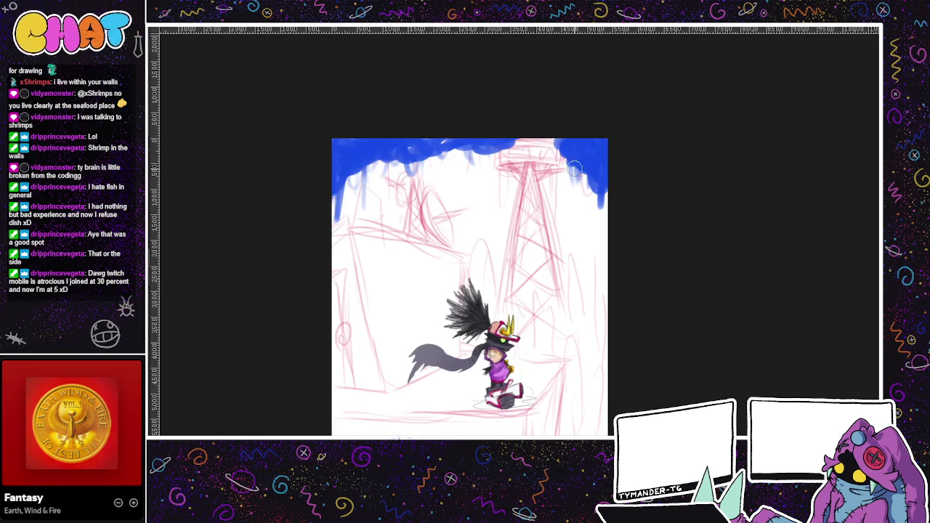
drag(575, 114, 606, 111)
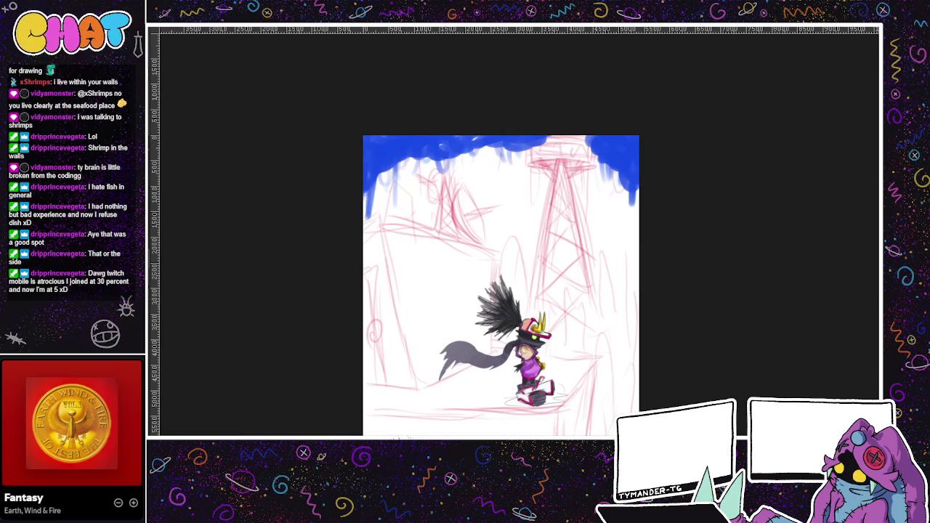
Layer light blue over the top band, fill its gap, and add teal highlights.
mouse_move(369, 142)
mouse_down()
mouse_move(383, 154)
mouse_move(441, 135)
mouse_move(512, 143)
mouse_up()
mouse_move(372, 176)
mouse_down()
mouse_move(369, 206)
mouse_move(417, 156)
mouse_move(454, 145)
mouse_move(629, 142)
mouse_move(629, 173)
mouse_move(618, 138)
mouse_move(632, 163)
mouse_up()
drag(581, 142, 617, 142)
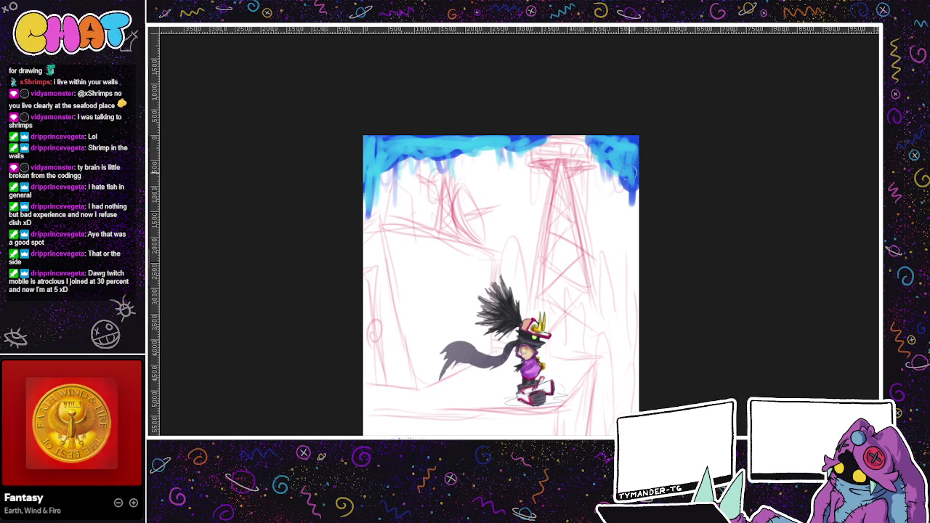
drag(514, 139, 579, 138)
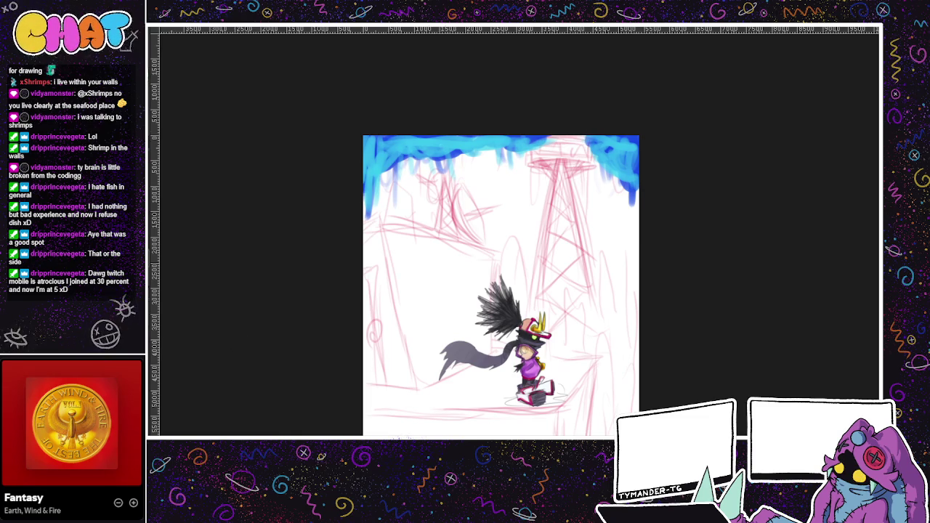
mouse_move(374, 165)
mouse_down()
mouse_move(404, 154)
mouse_move(384, 141)
mouse_move(366, 189)
mouse_move(392, 145)
mouse_move(461, 154)
mouse_move(411, 163)
mouse_up()
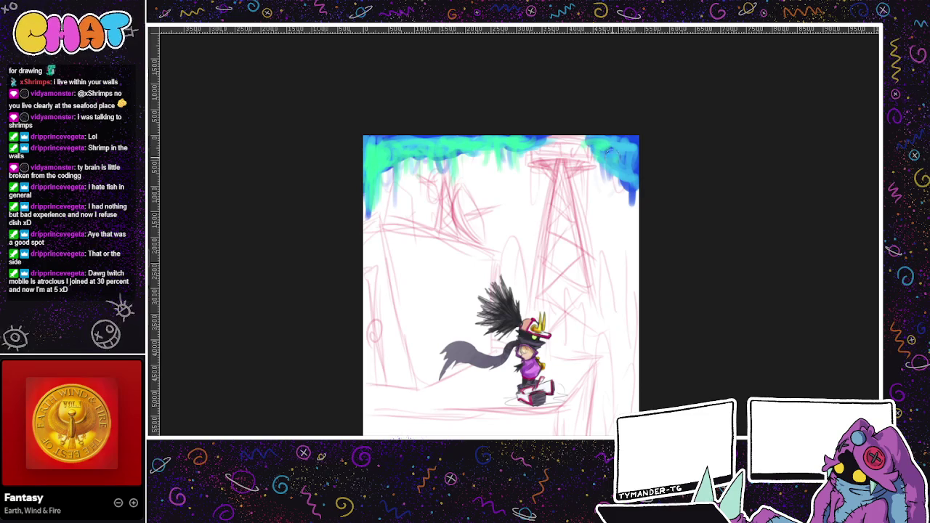
Layer light teal and darker blue into the top-right corner drips, then pan back to the top band.
mouse_move(607, 149)
mouse_down()
mouse_move(610, 165)
mouse_move(626, 171)
mouse_move(629, 142)
mouse_up()
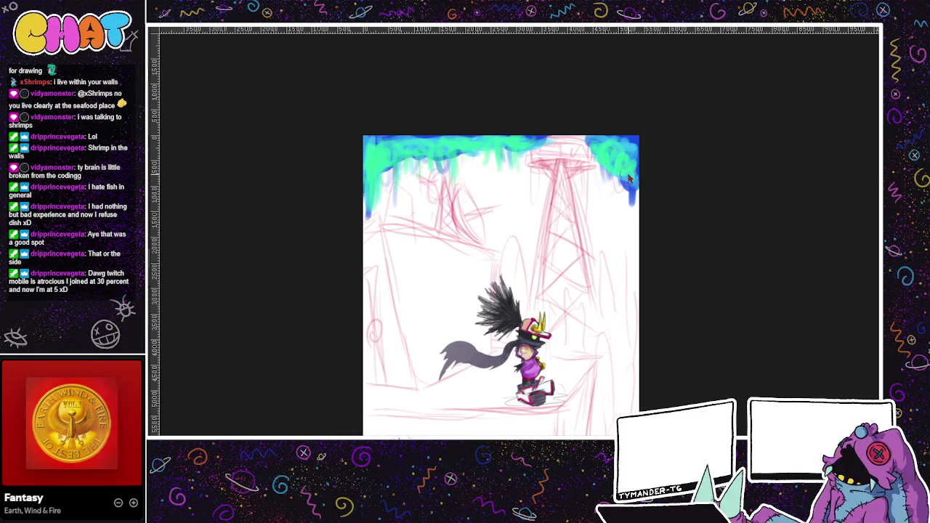
drag(629, 146, 624, 178)
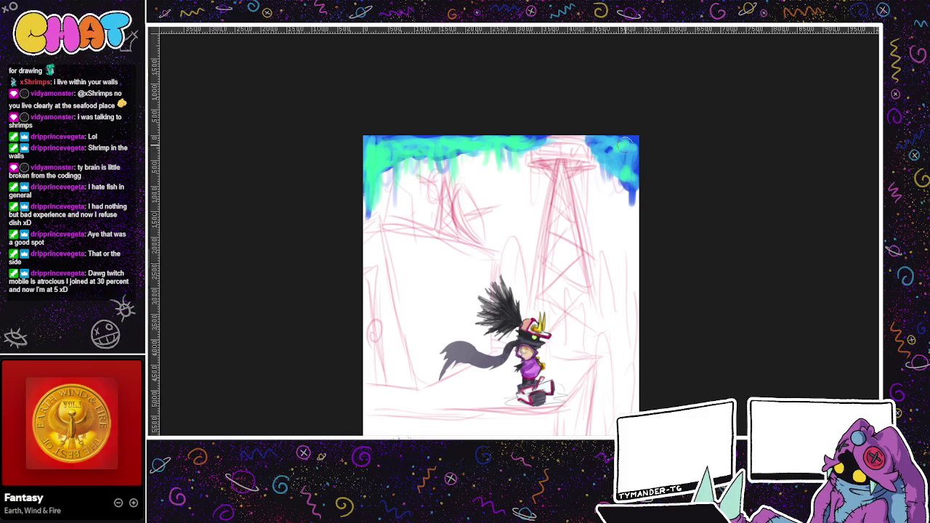
mouse_move(601, 145)
mouse_down()
mouse_move(594, 170)
mouse_move(617, 138)
mouse_up()
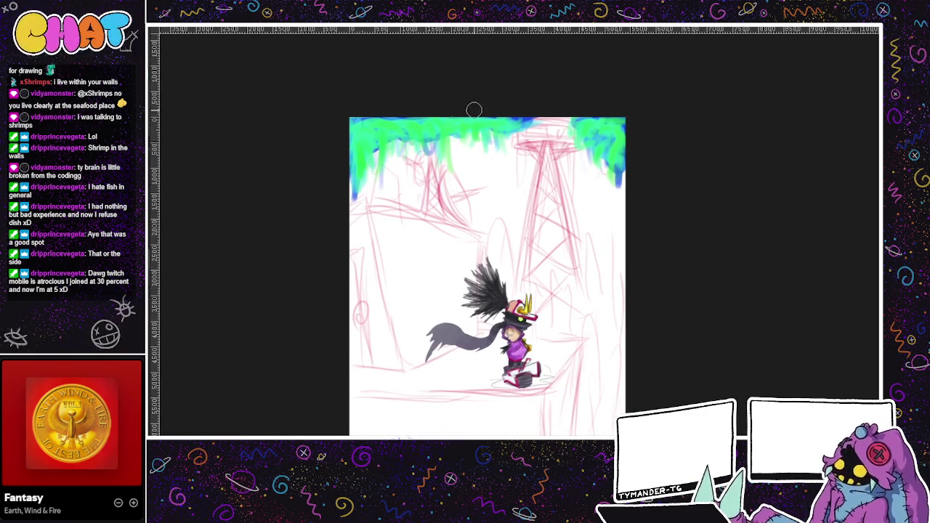
scroll(670, 153, down, 2)
drag(603, 390, 529, 354)
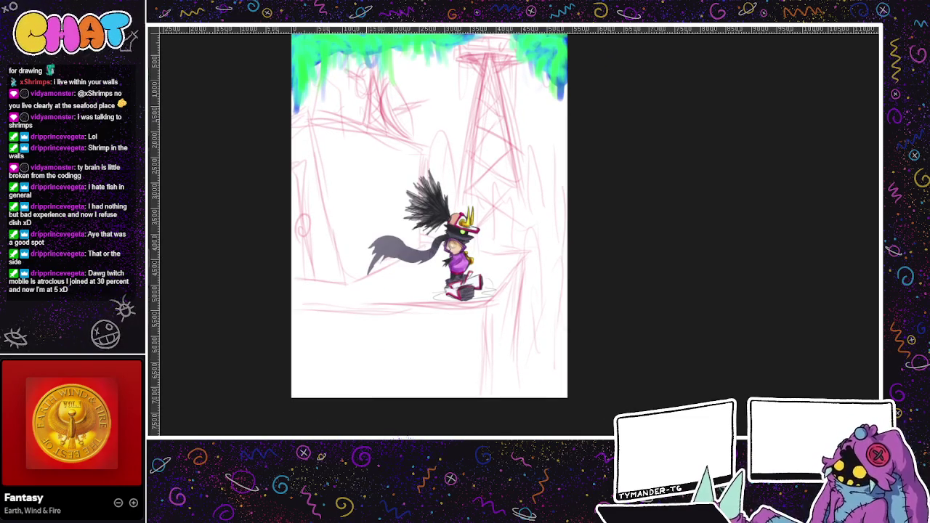
drag(552, 306, 560, 363)
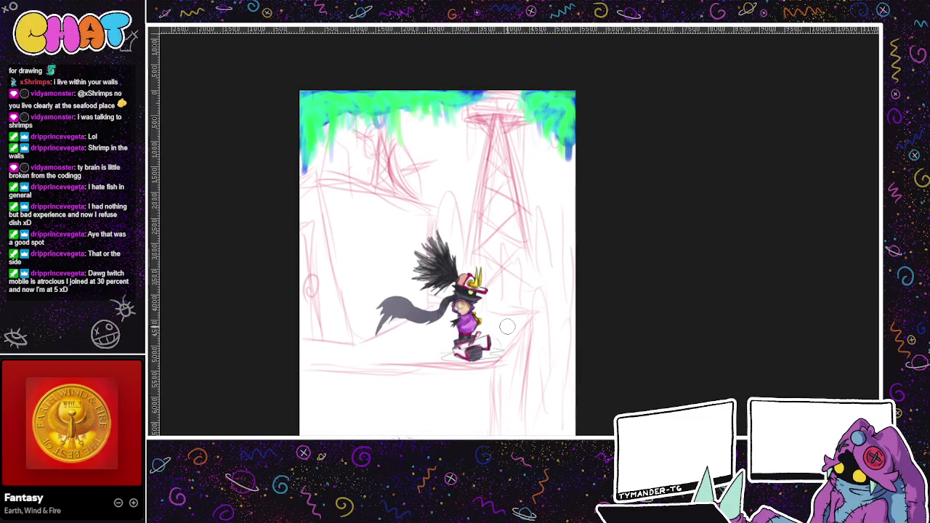
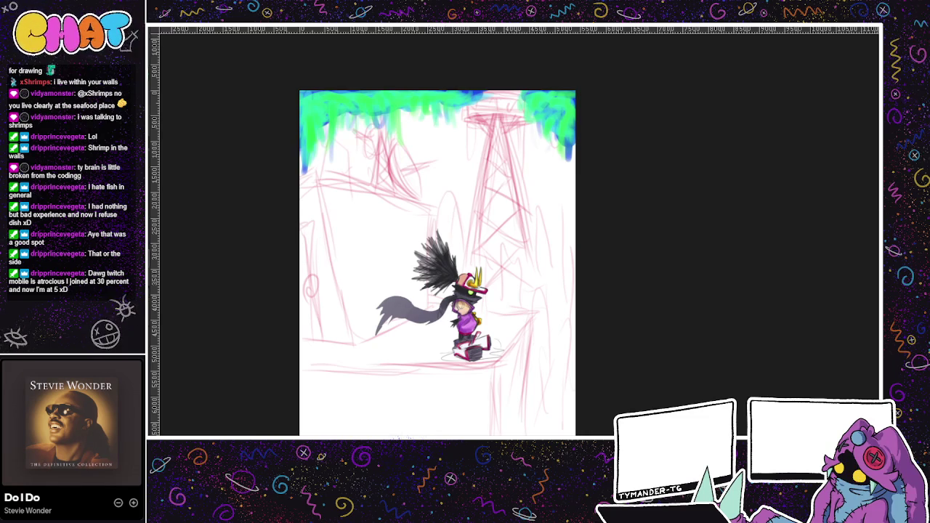
Fill the whole canvas with purple and raise the layer opacity until the fill is dark.
scroll(262, 351, down, 1)
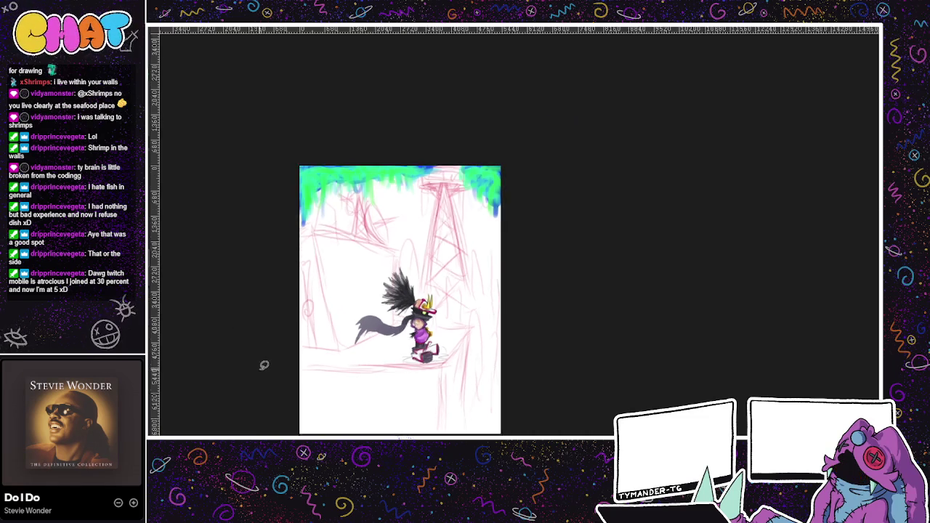
scroll(263, 365, down, 1)
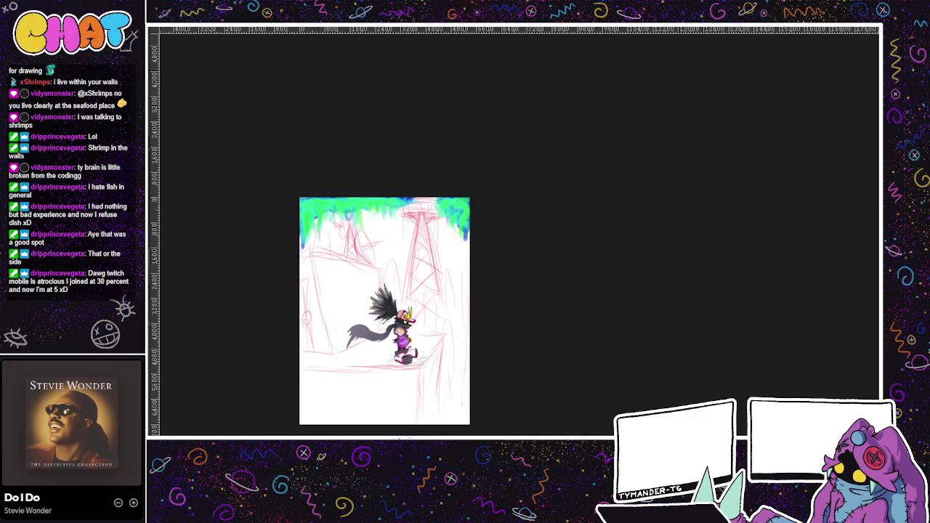
drag(342, 142, 405, 102)
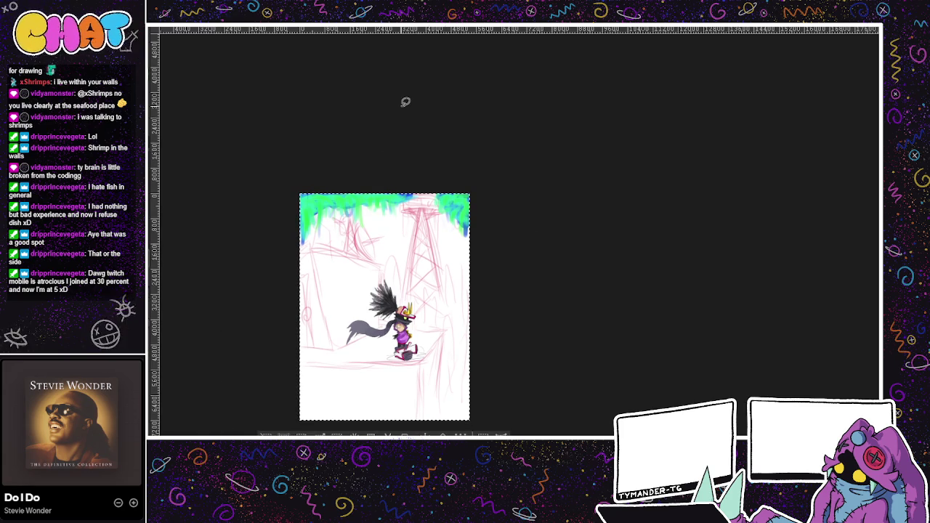
key(shift+BackSpace)
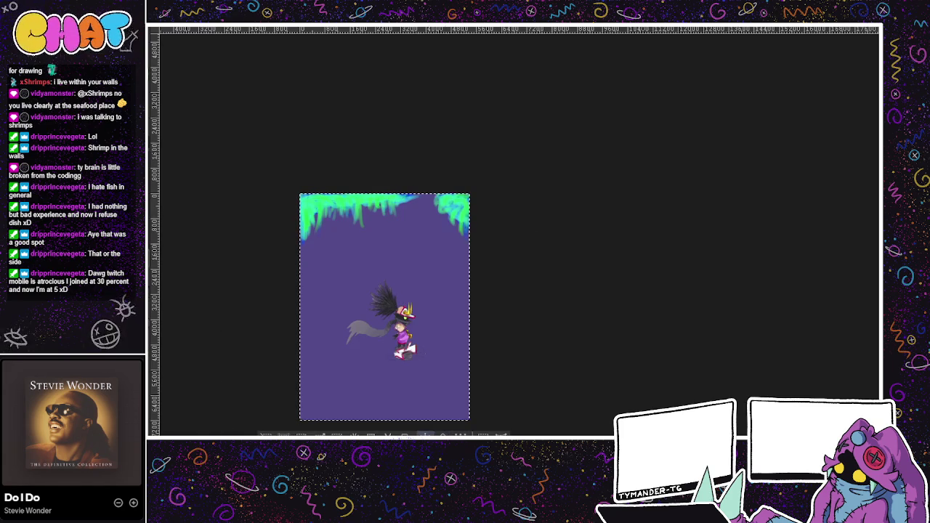
key(ctrl+shift+a)
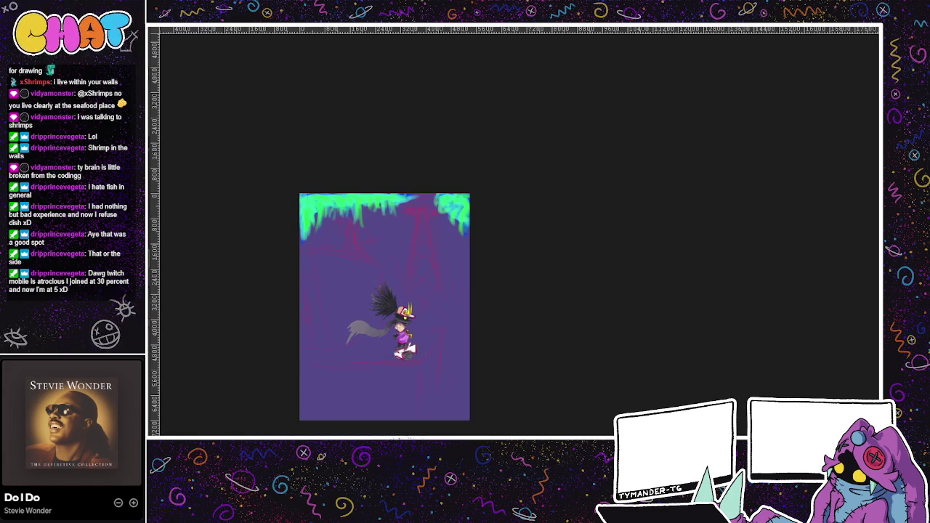
key(5)
key(8)
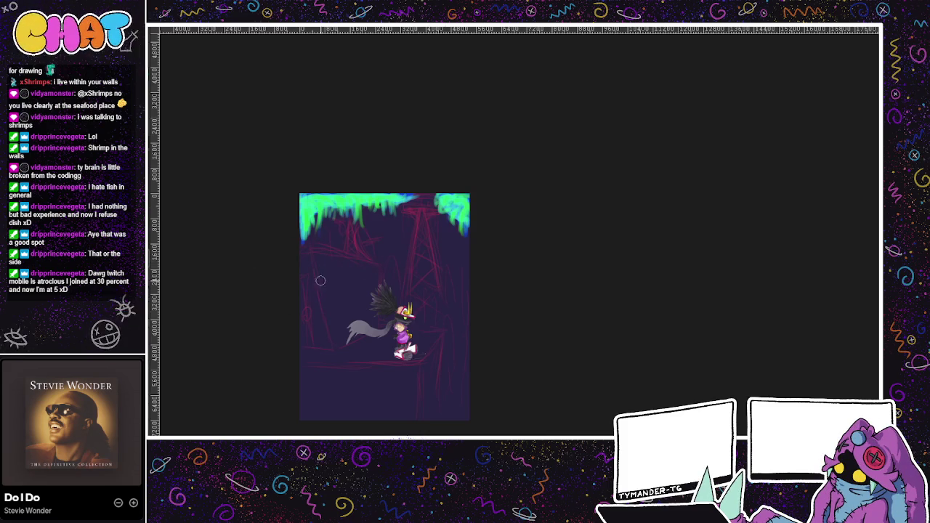
Paint lavender zig-zag strokes across the middle of the scene toward the right edge.
drag(359, 251, 391, 254)
drag(323, 281, 469, 275)
drag(349, 256, 427, 234)
mouse_move(372, 246)
mouse_down()
mouse_move(403, 270)
mouse_move(368, 269)
mouse_move(436, 320)
mouse_up()
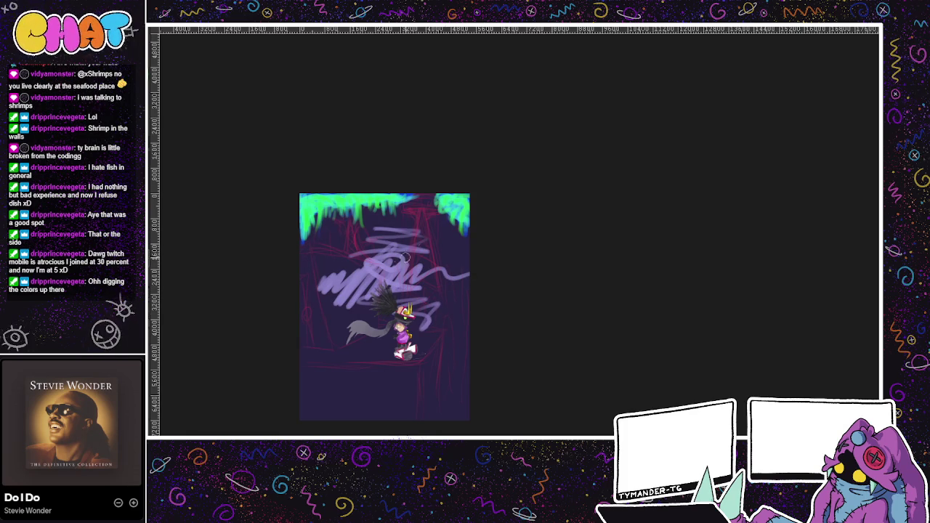
Add pink scribbles through the middle and a thick pink sweep at the lower left.
mouse_move(344, 268)
mouse_down()
mouse_move(363, 250)
mouse_move(465, 251)
mouse_move(407, 302)
mouse_up()
mouse_move(336, 315)
mouse_down()
mouse_move(458, 309)
mouse_move(395, 320)
mouse_move(270, 376)
mouse_up()
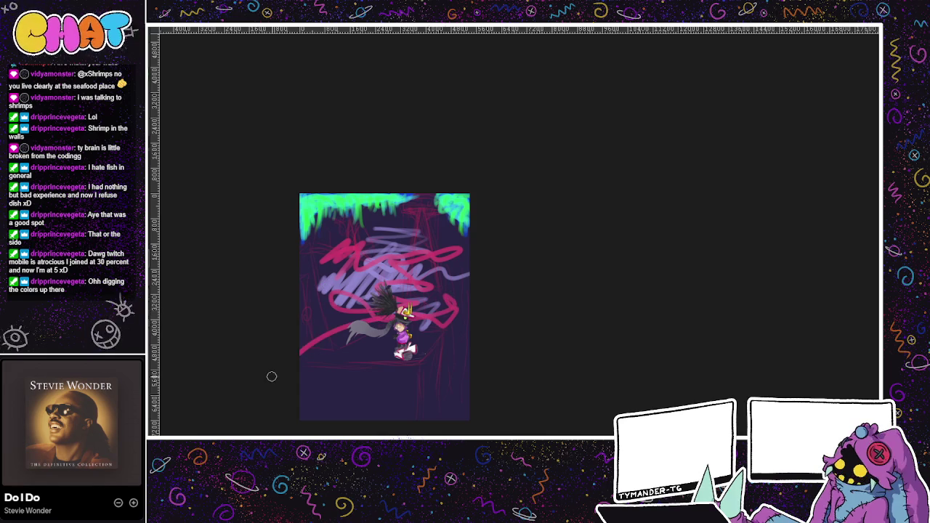
drag(305, 337, 367, 313)
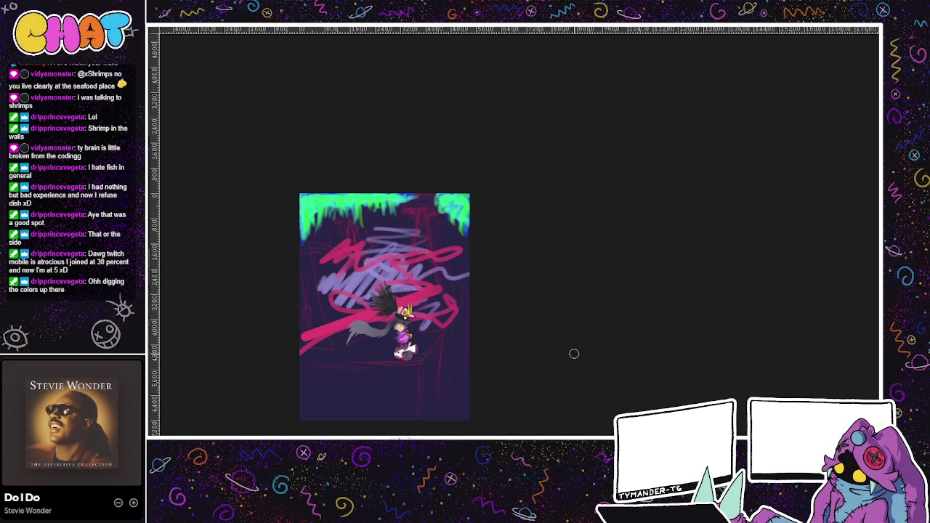
scroll(552, 327, up, 2)
scroll(528, 276, up, 2)
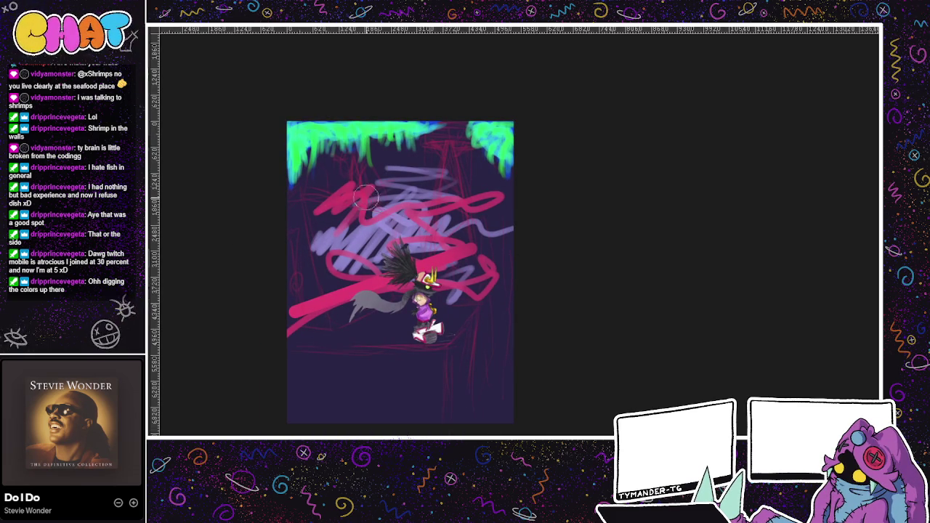
mouse_move(352, 186)
mouse_down()
mouse_move(380, 210)
mouse_move(313, 244)
mouse_move(323, 215)
mouse_up()
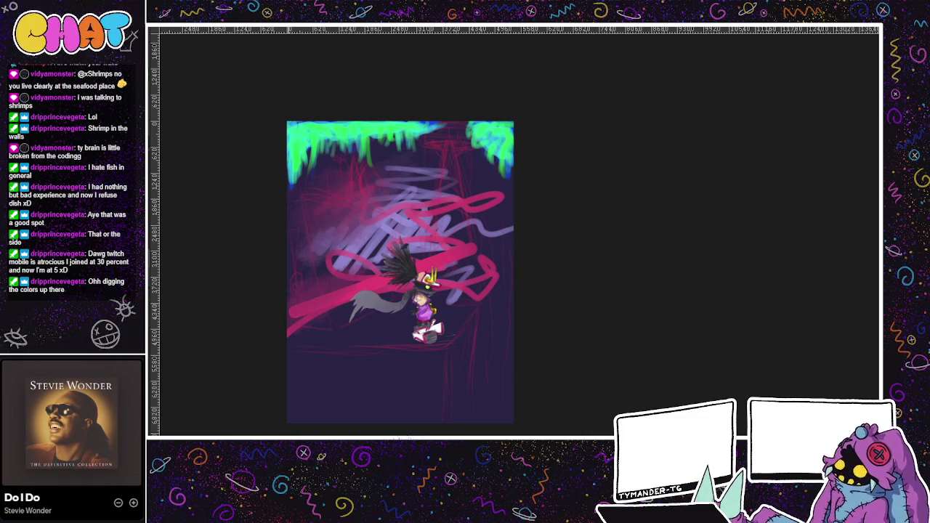
Broaden the pink stroke at the lower left of the scene.
drag(297, 318, 349, 290)
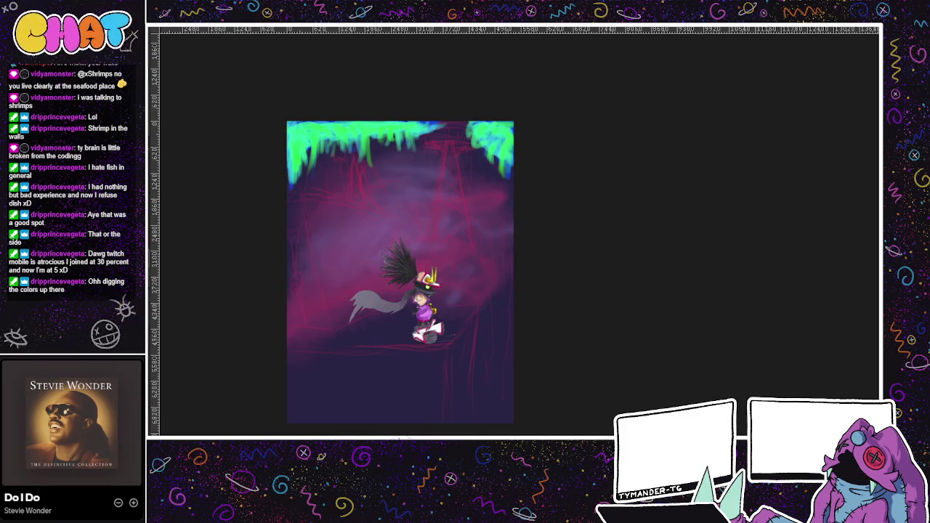
Try dark diagonal strokes along the rotated canvas's lower right edge, then remove them.
drag(444, 364, 411, 363)
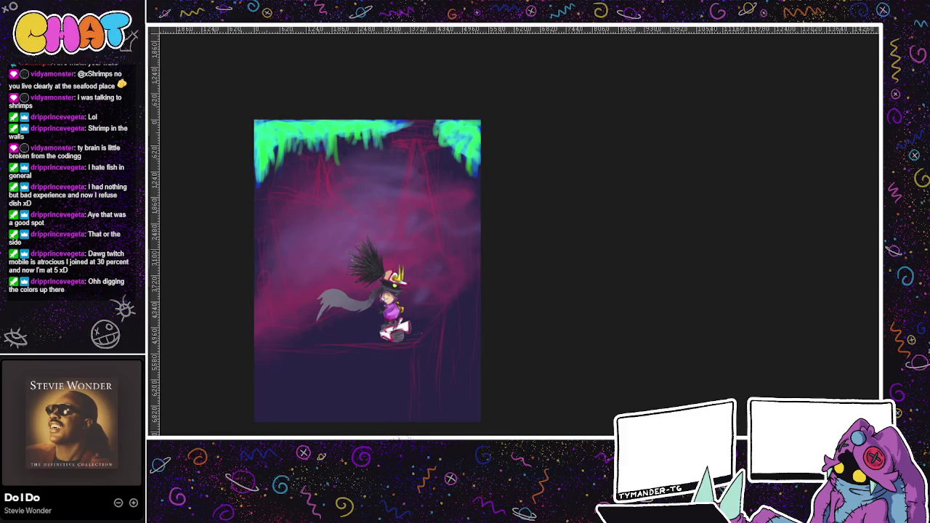
drag(468, 400, 420, 393)
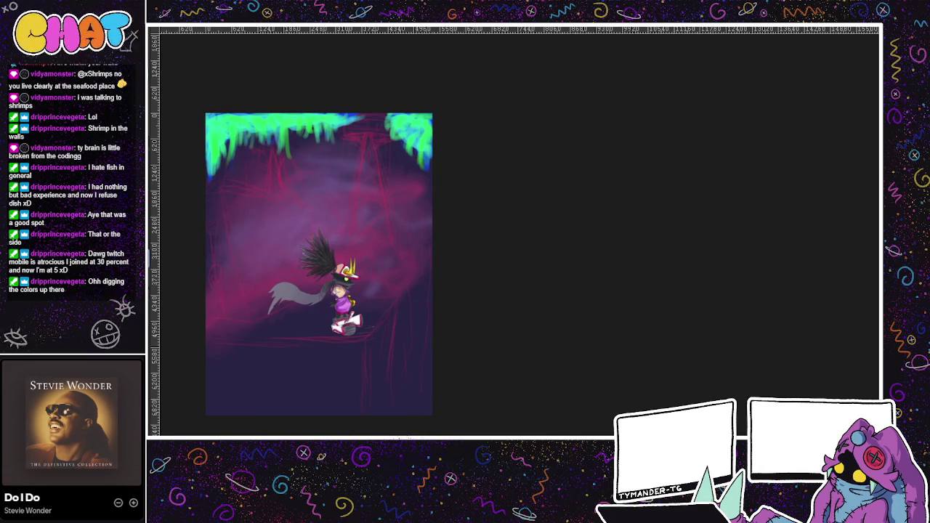
drag(401, 436, 459, 294)
mouse_move(429, 343)
mouse_down()
mouse_move(480, 284)
mouse_move(489, 244)
mouse_move(347, 395)
mouse_move(469, 244)
mouse_up()
drag(355, 385, 440, 303)
drag(466, 259, 370, 357)
drag(421, 291, 447, 288)
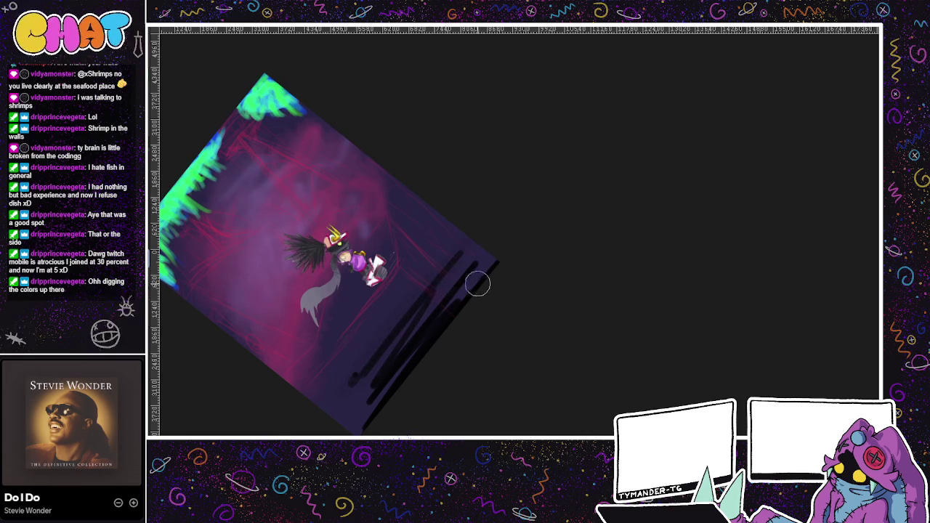
key(Delete)
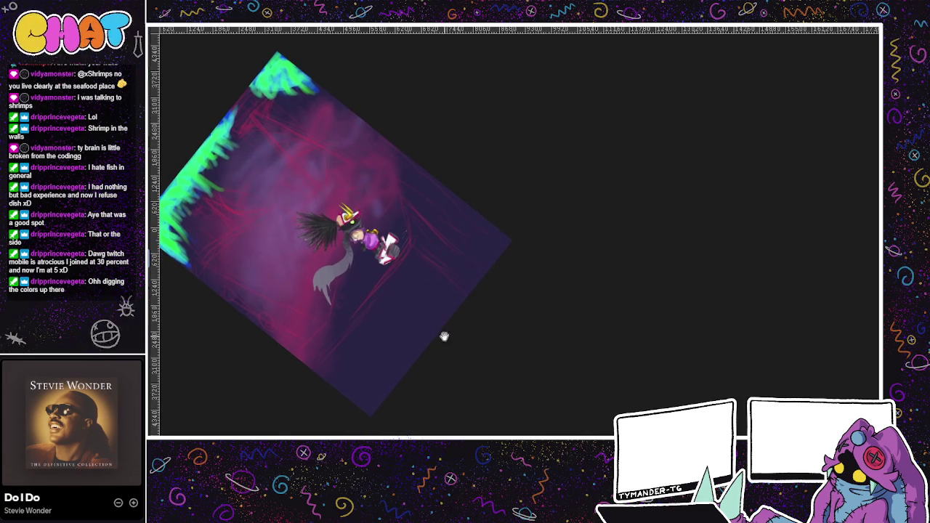
Rotate the view back upright and hide the pink haze and dark purple fill.
drag(440, 339, 472, 305)
drag(473, 346, 490, 371)
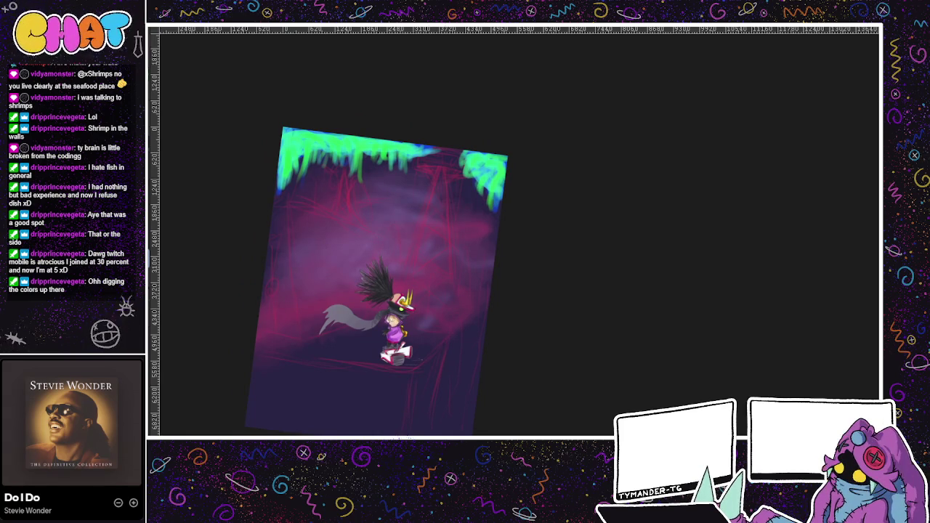
key(ctrl+z)
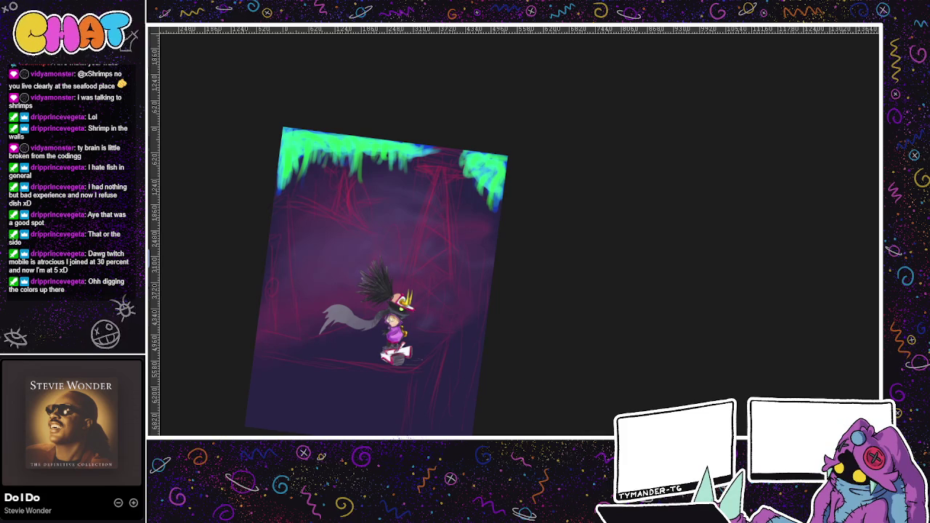
key(ctrl+z)
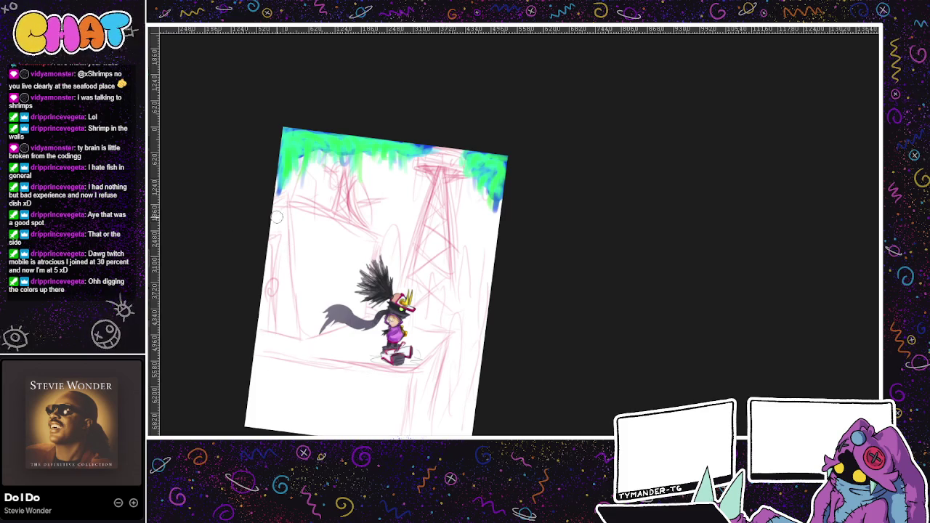
Draw a dark line from the left edge toward the character, retrying several times.
drag(268, 209, 392, 242)
key(ctrl+z)
drag(273, 206, 385, 240)
key(ctrl+z)
mouse_move(267, 207)
mouse_down()
mouse_move(385, 242)
mouse_move(376, 263)
mouse_up()
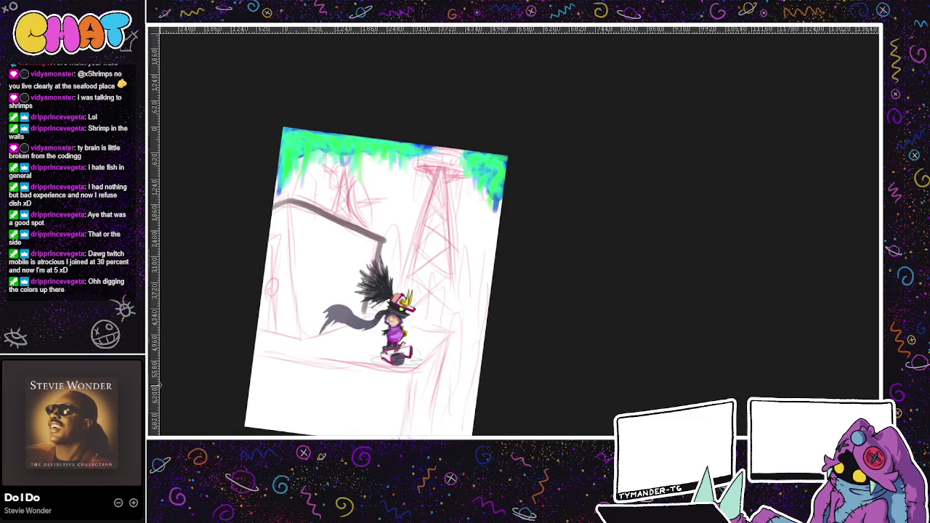
key(ctrl+z)
Redraw the stepped cliff outline down to the bottom edge and show only its layer.
key(ctrl+z)
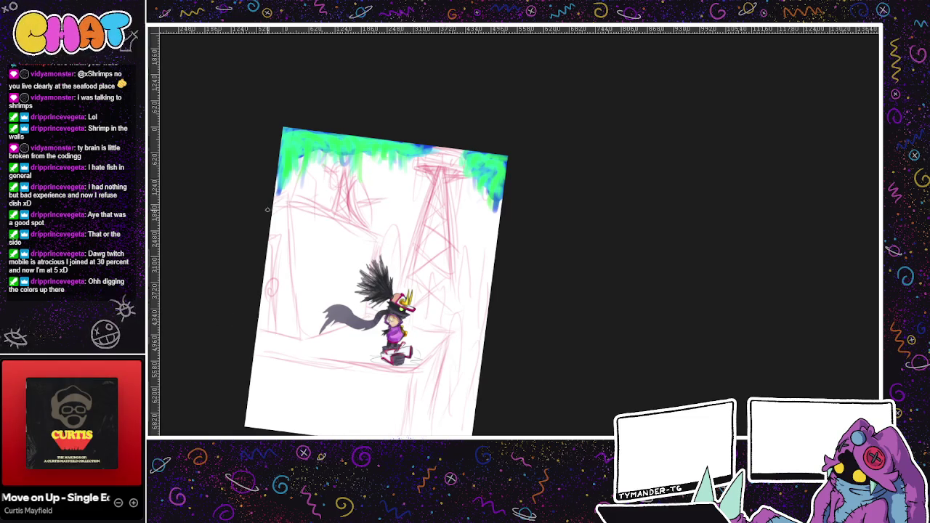
drag(291, 202, 378, 240)
key(ctrl+z)
mouse_move(272, 207)
mouse_down()
mouse_move(324, 211)
mouse_move(385, 238)
mouse_move(455, 340)
mouse_up()
key(ctrl+z)
drag(378, 313, 453, 334)
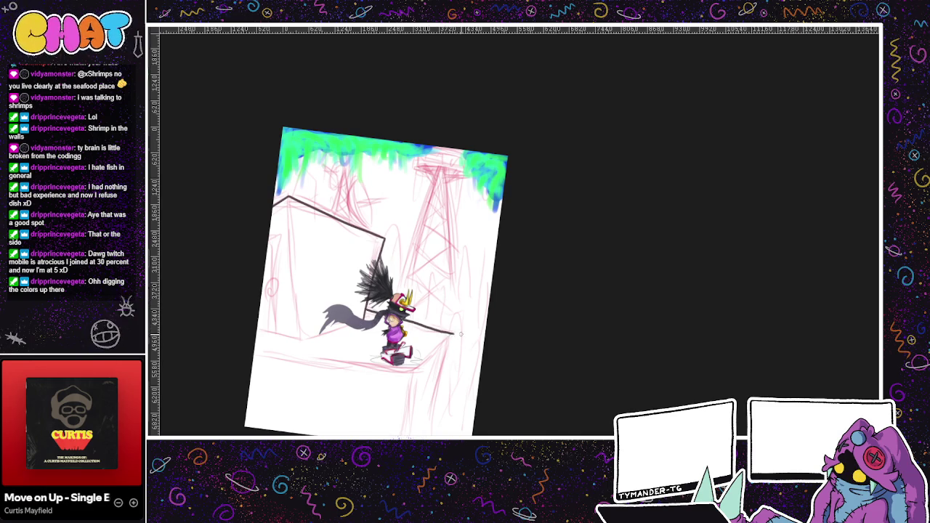
key(ctrl+z)
mouse_move(364, 308)
mouse_down()
mouse_move(461, 325)
mouse_move(433, 435)
mouse_up()
key(ctrl+z)
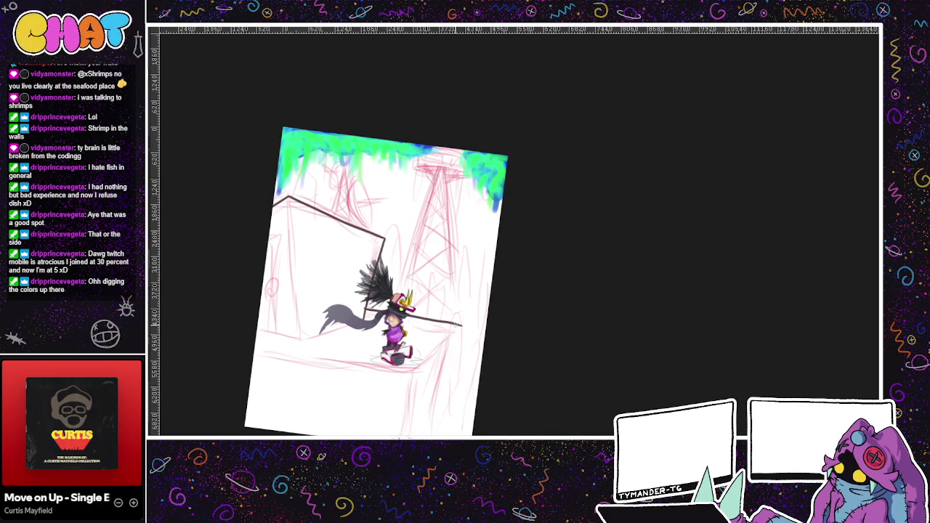
mouse_move(458, 331)
mouse_down()
mouse_move(436, 381)
mouse_move(432, 436)
mouse_move(434, 385)
mouse_up()
key(ctrl+shift+h)
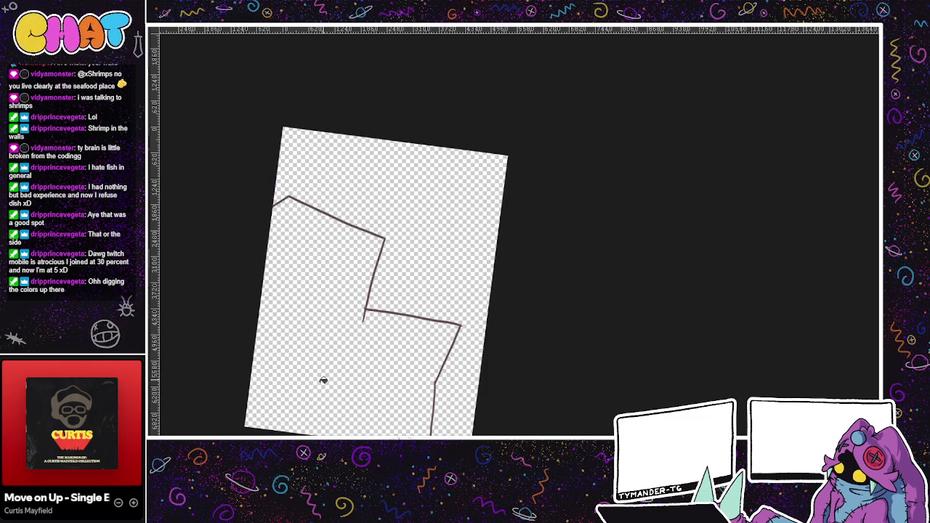
Bucket-fill the outlined cliff with mauve and unhide the other layers, including the purple haze.
click(400, 382)
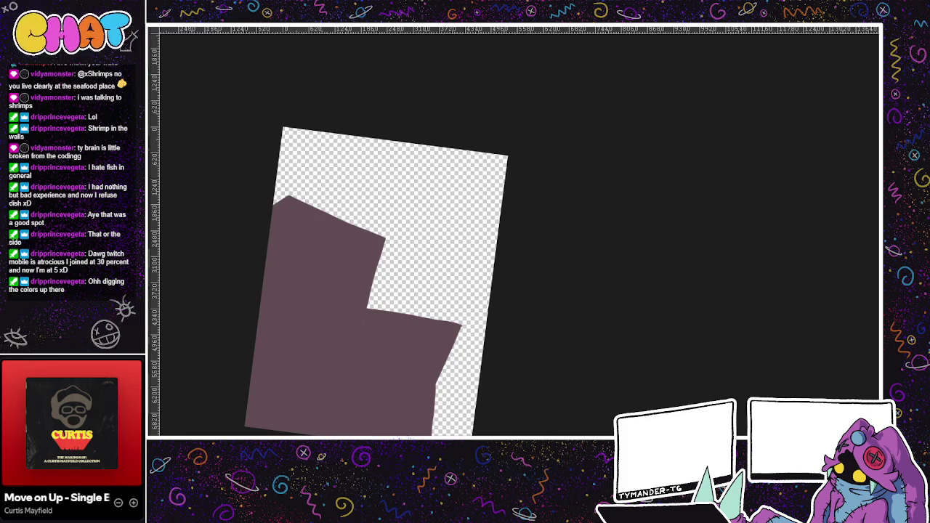
key(ctrl+shift+h)
drag(385, 291, 397, 284)
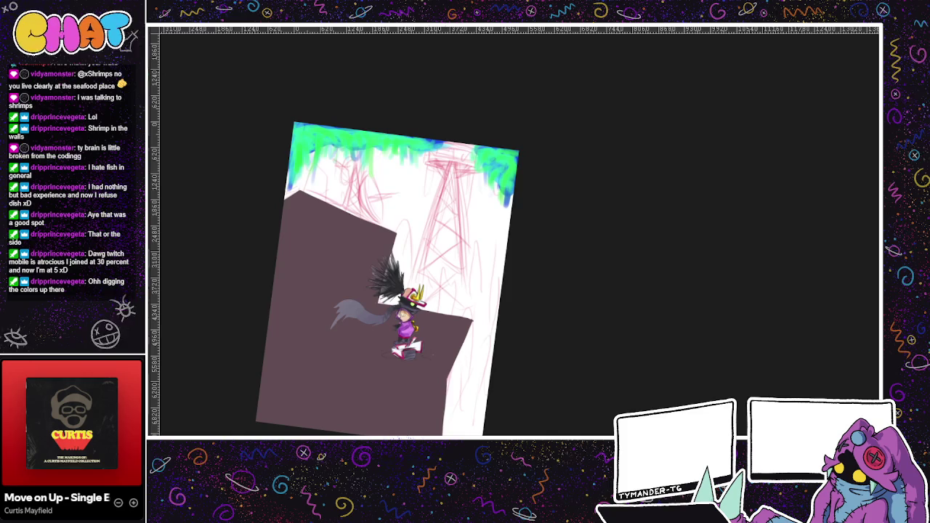
key(ctrl+z)
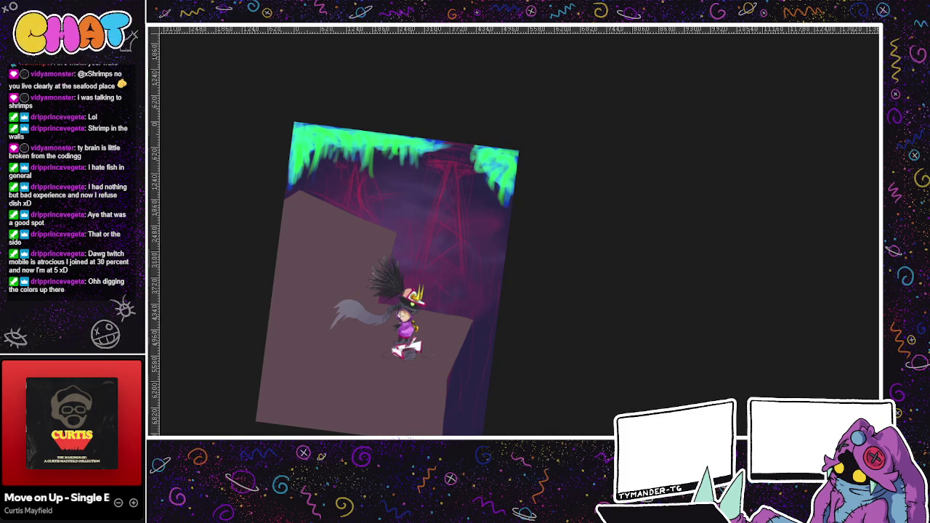
drag(519, 336, 556, 297)
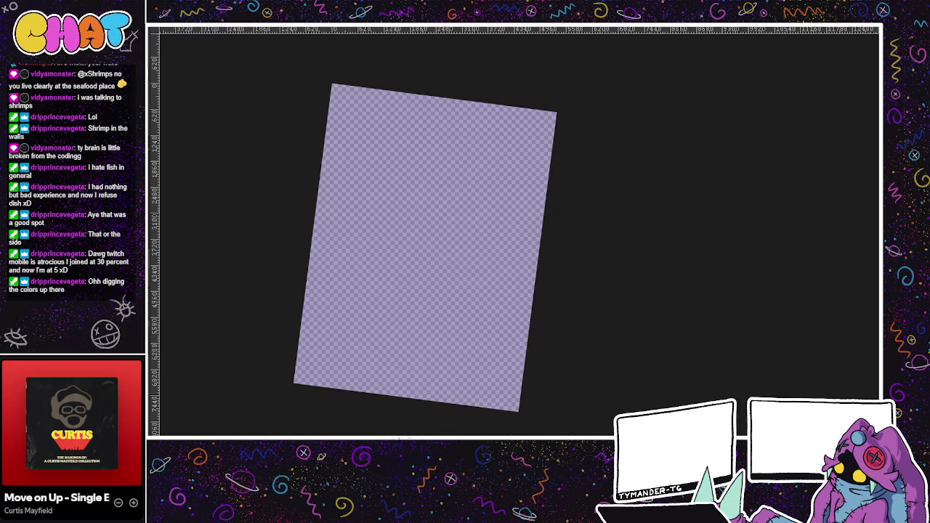
Fill the empty layer with solid purple, try a purple-to-transparent gradient, and revert to solid.
key(shift+BackSpace)
drag(413, 365, 443, 117)
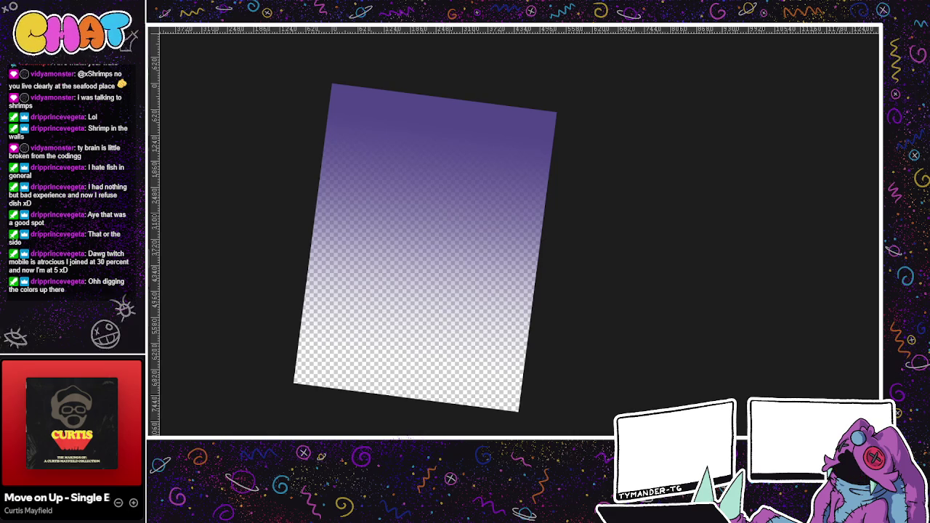
key(shift+BackSpace)
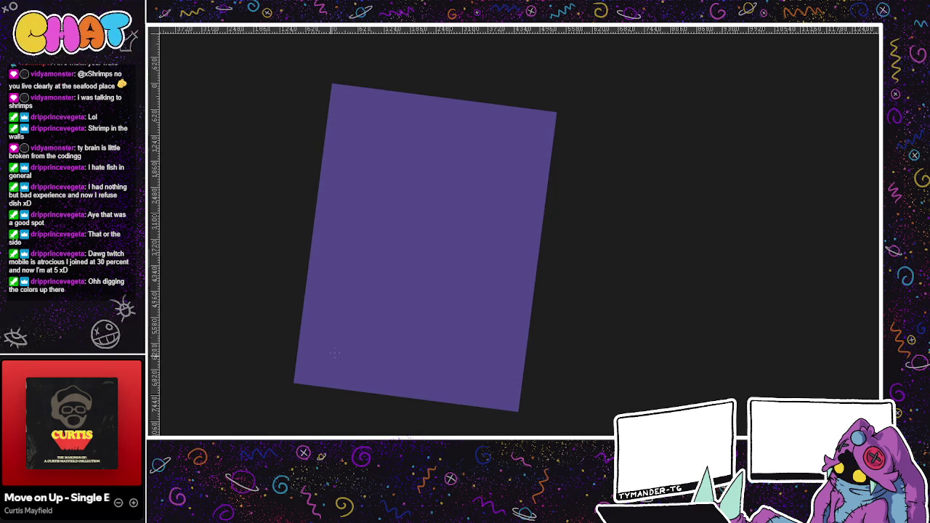
drag(398, 373, 429, 204)
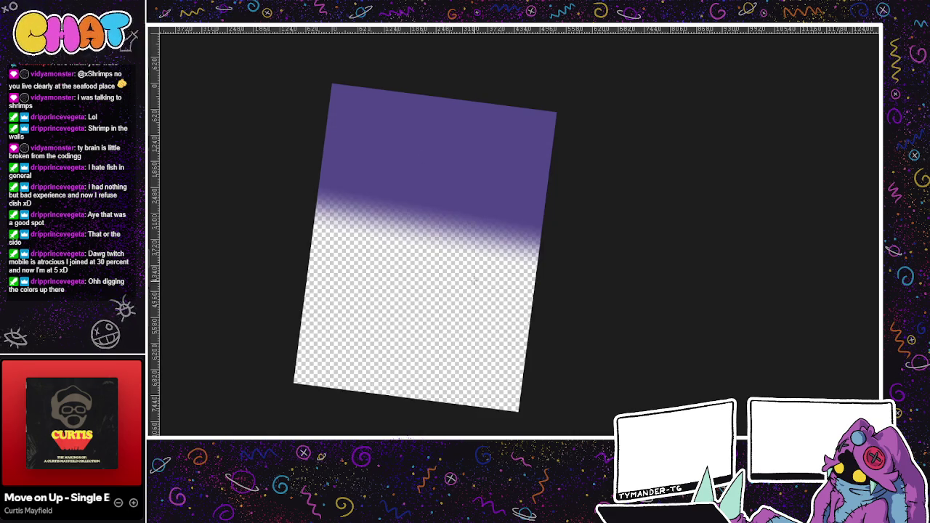
key(ctrl+z)
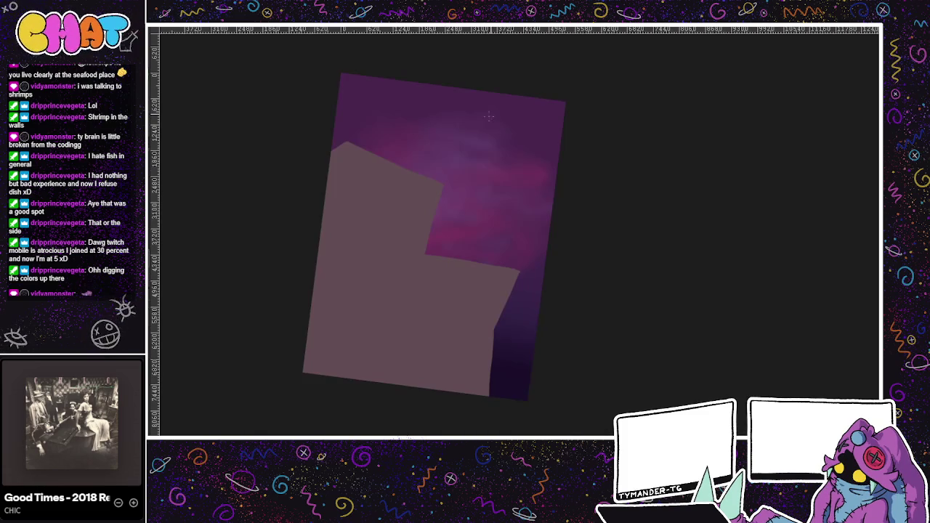
Pan the cave painting into view and rotate the canvas about 60° counterclockwise.
drag(369, 155, 351, 131)
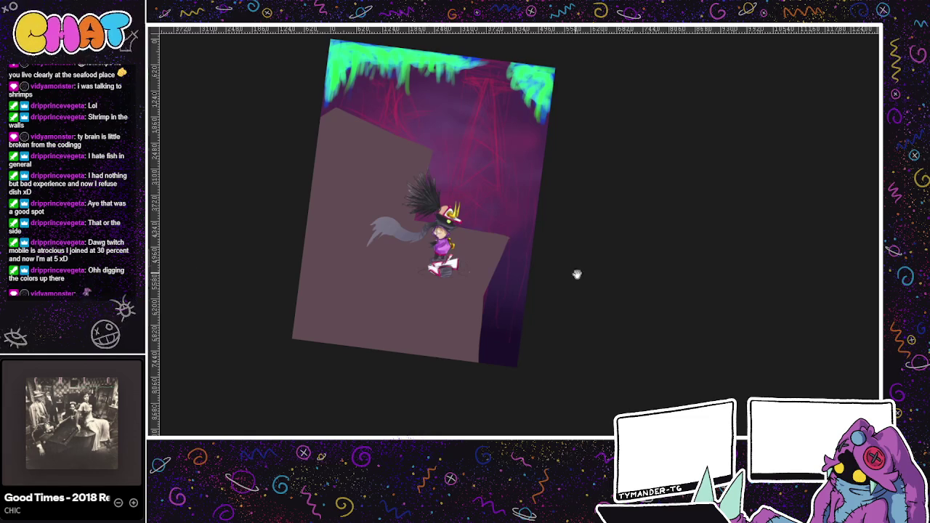
drag(557, 265, 556, 338)
mouse_move(342, 308)
mouse_down()
mouse_move(424, 361)
mouse_move(513, 242)
mouse_up()
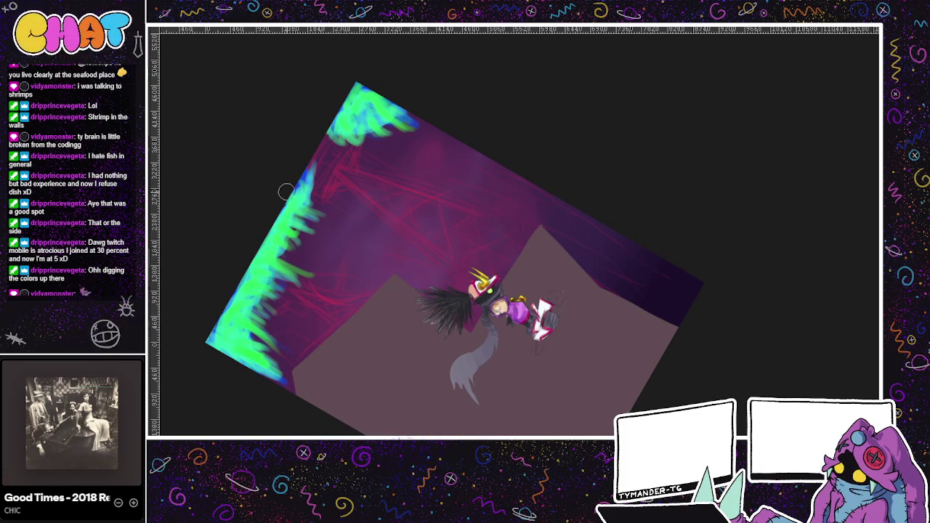
Shade the green fringe's inner edge with dark strokes, from the upper band to the lower part.
drag(298, 221, 265, 320)
drag(301, 246, 278, 312)
key(ctrl+z)
key(ctrl+z)
mouse_move(273, 258)
mouse_down()
mouse_move(282, 282)
mouse_move(310, 275)
mouse_move(320, 243)
mouse_up()
drag(267, 325, 291, 374)
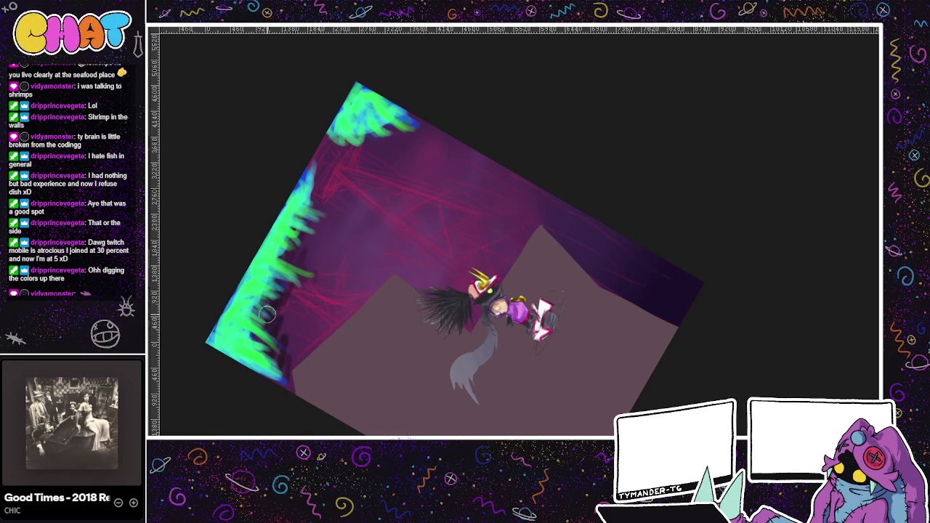
mouse_move(312, 193)
mouse_down()
mouse_move(345, 146)
mouse_move(344, 106)
mouse_move(362, 124)
mouse_move(335, 204)
mouse_up()
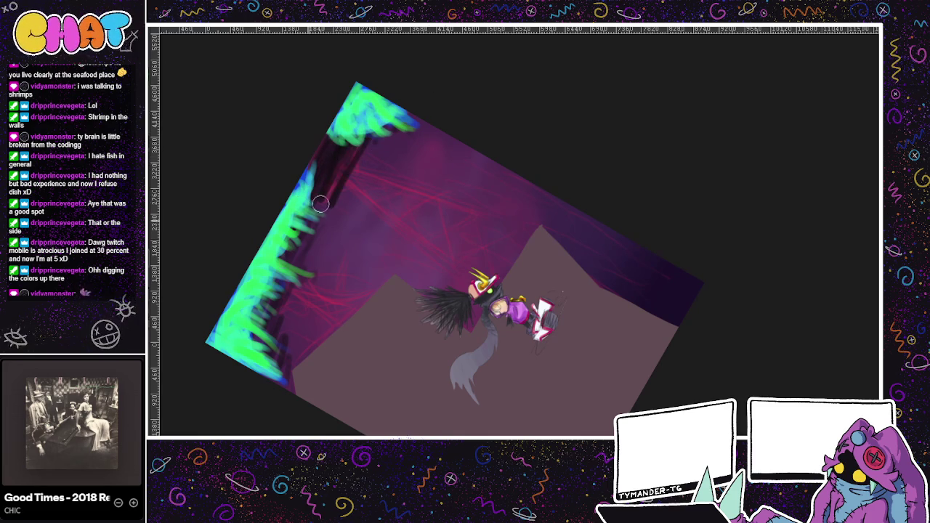
drag(281, 323, 335, 276)
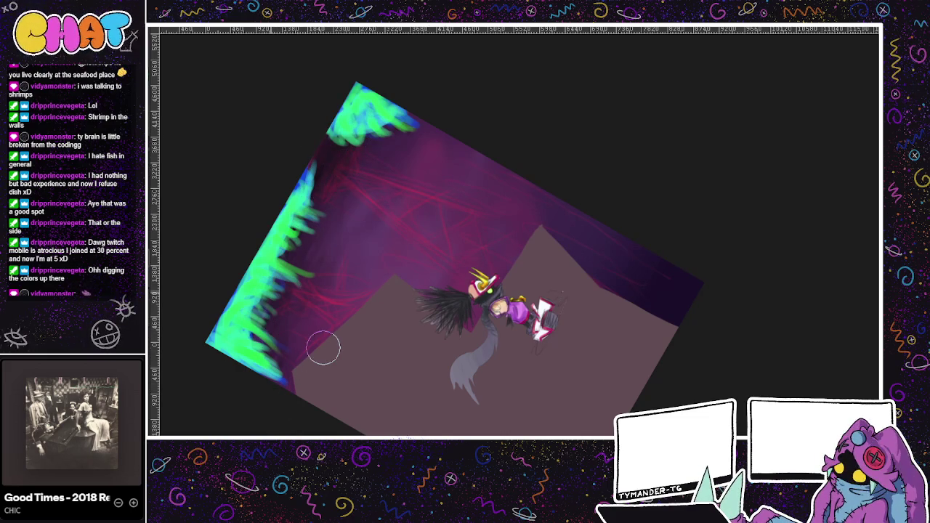
drag(640, 400, 596, 379)
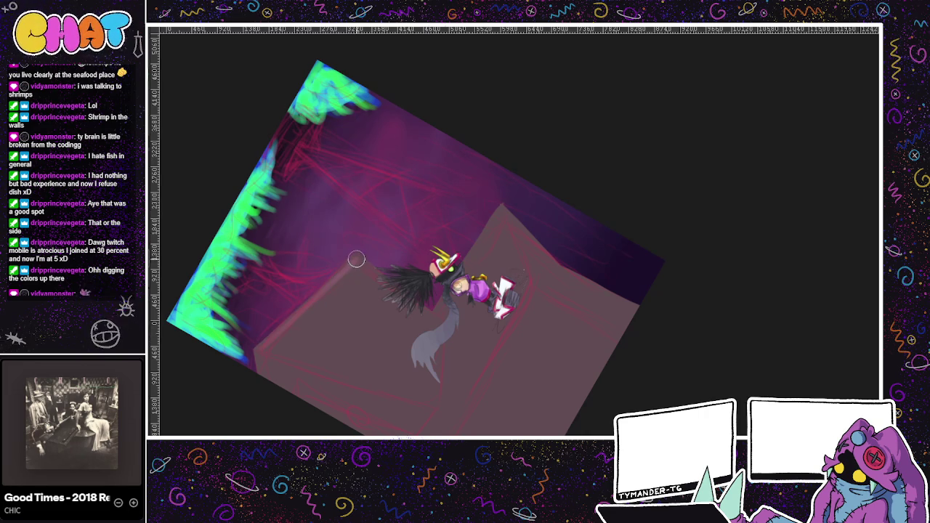
Sketch pink box outlines and lighter fill strokes on the floor around the character.
mouse_move(440, 318)
mouse_down()
mouse_move(436, 390)
mouse_move(280, 364)
mouse_up()
drag(354, 257, 444, 325)
mouse_move(508, 211)
mouse_down()
mouse_move(535, 280)
mouse_move(637, 335)
mouse_up()
key(ctrl+z)
drag(535, 289, 641, 340)
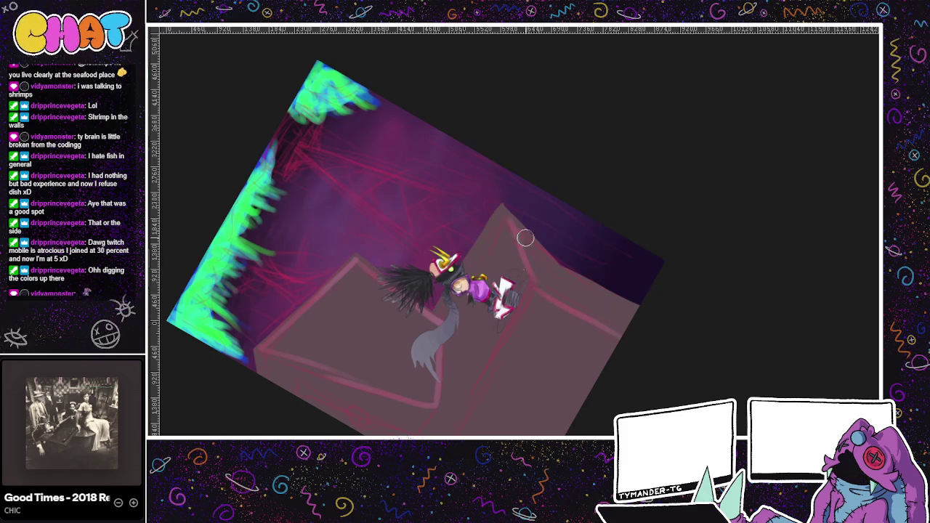
mouse_move(520, 229)
mouse_down()
mouse_move(537, 290)
mouse_move(548, 294)
mouse_move(553, 268)
mouse_move(591, 299)
mouse_up()
drag(534, 294, 451, 428)
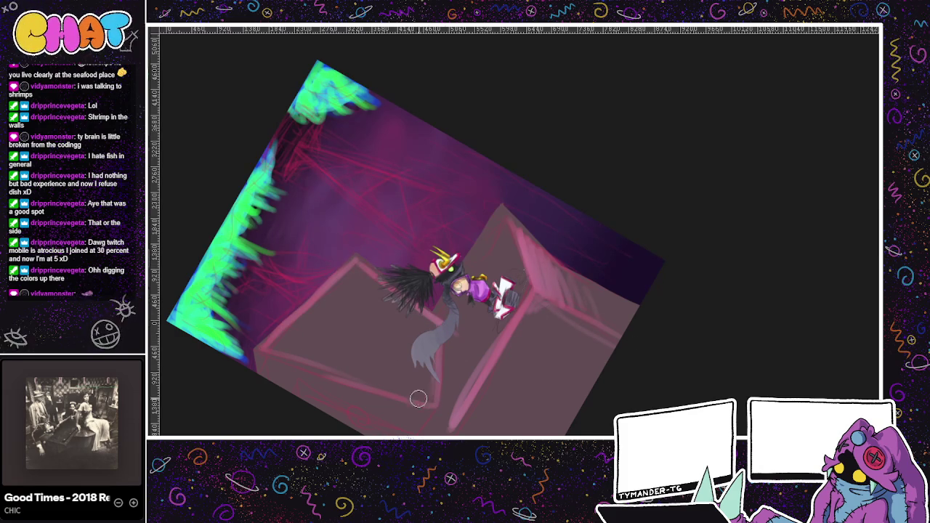
mouse_move(342, 276)
mouse_down()
mouse_move(255, 303)
mouse_move(306, 329)
mouse_move(326, 312)
mouse_move(296, 359)
mouse_move(400, 341)
mouse_move(422, 378)
mouse_move(429, 360)
mouse_move(276, 351)
mouse_move(406, 392)
mouse_move(290, 355)
mouse_move(385, 371)
mouse_move(338, 334)
mouse_move(367, 340)
mouse_move(377, 279)
mouse_move(365, 273)
mouse_up()
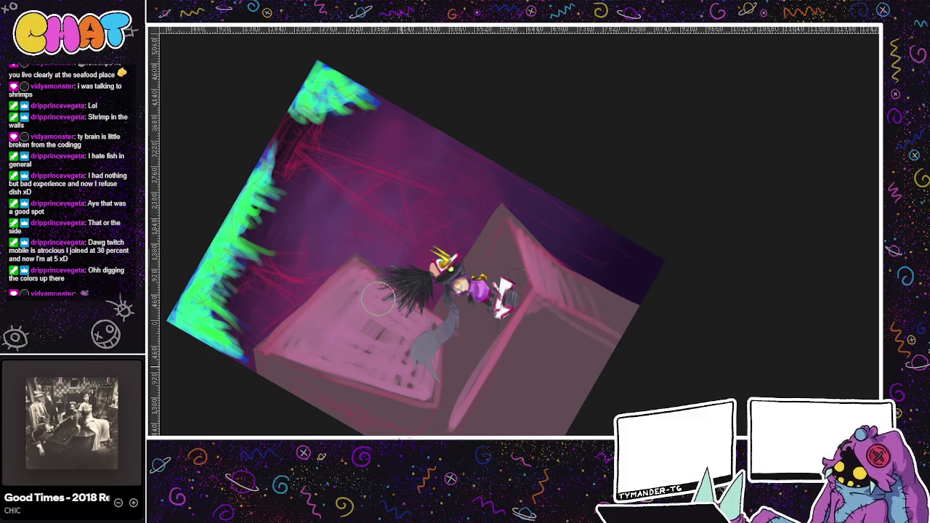
Extend the dark hair strands left, add a grey stroke by the tail, and clear the front box scribbles.
drag(392, 285, 367, 276)
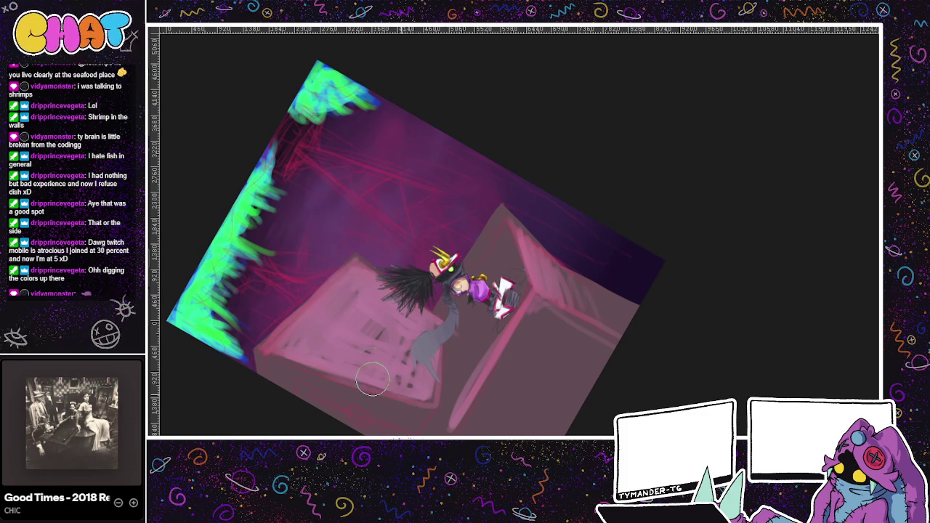
mouse_move(402, 373)
mouse_down()
mouse_move(418, 357)
mouse_move(411, 383)
mouse_up()
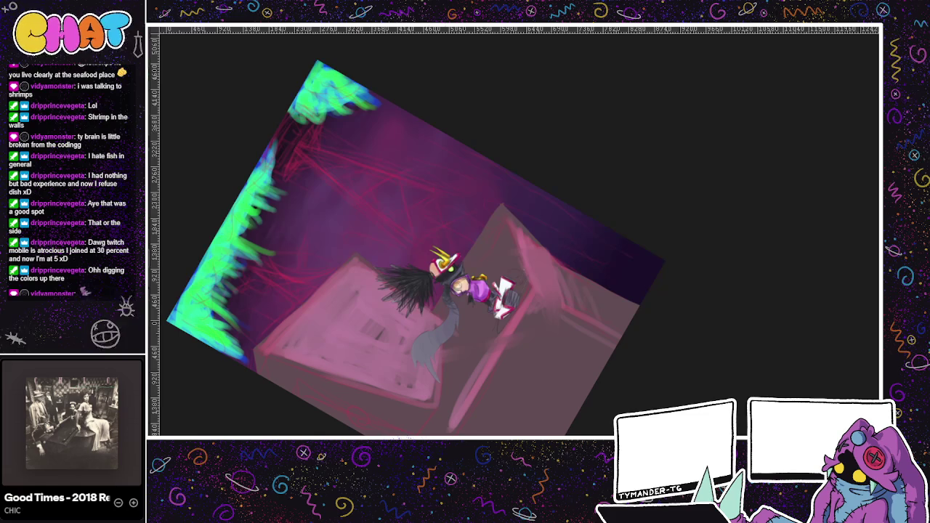
drag(533, 254, 534, 279)
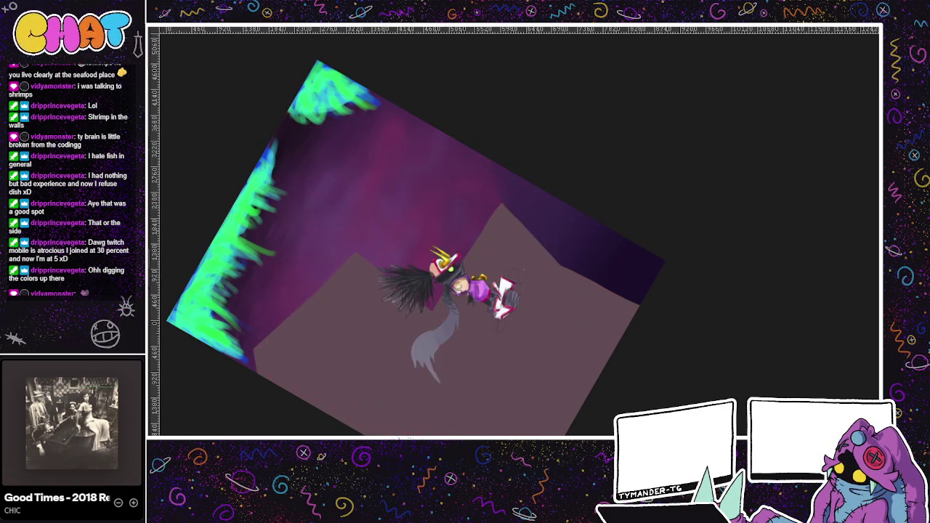
key(ctrl+z)
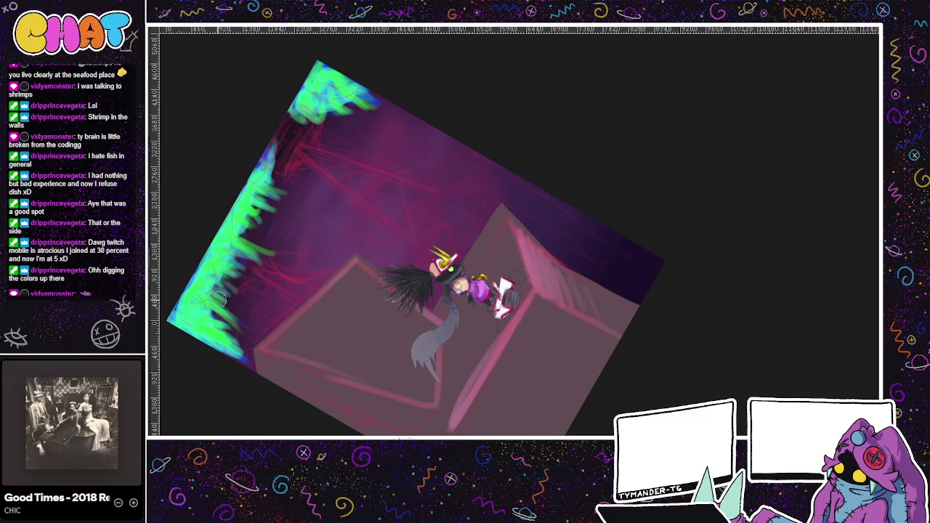
Undo the pink box sketch and draw a dark peaked building outline with a floor edge.
key(ctrl+z)
key(ctrl+z)
key(ctrl+z)
key(ctrl+z)
key(ctrl+z)
key(ctrl+z)
key(ctrl+z)
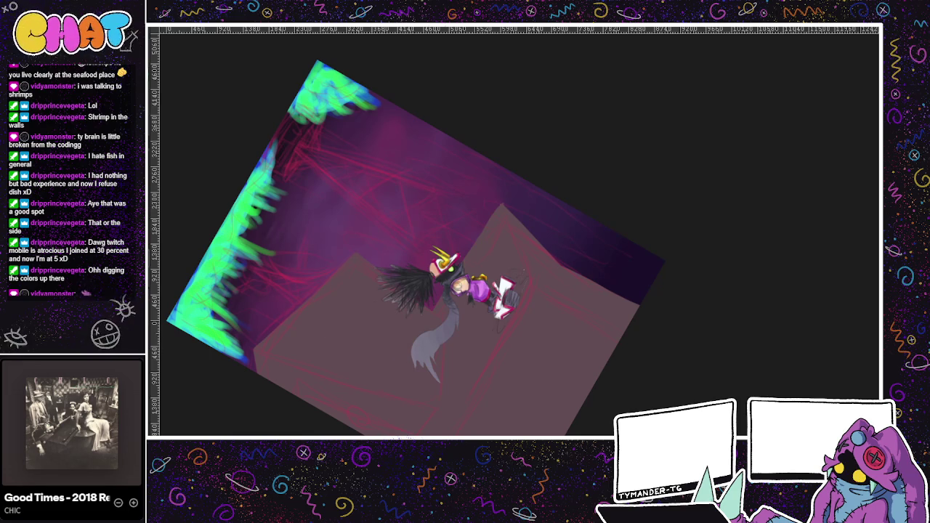
drag(497, 222, 493, 226)
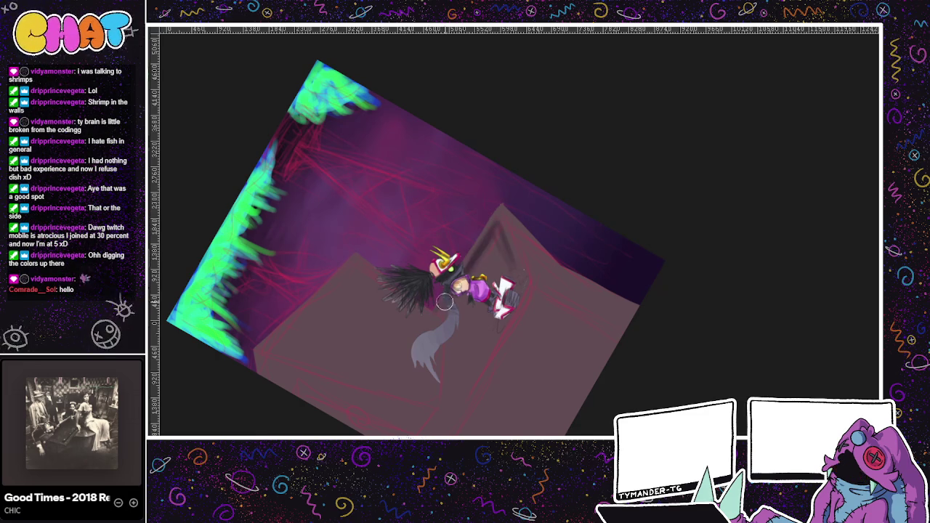
drag(498, 218, 510, 262)
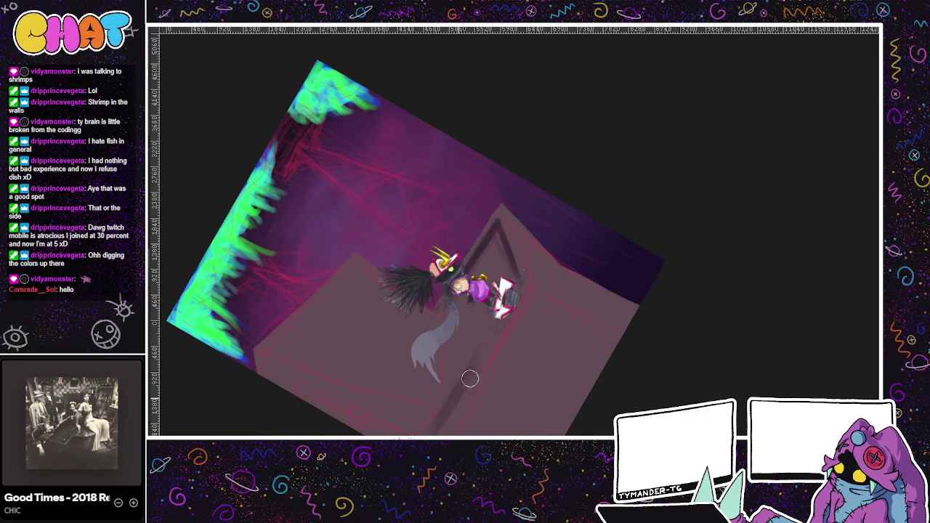
mouse_move(491, 336)
mouse_down()
mouse_move(425, 432)
mouse_move(457, 391)
mouse_up()
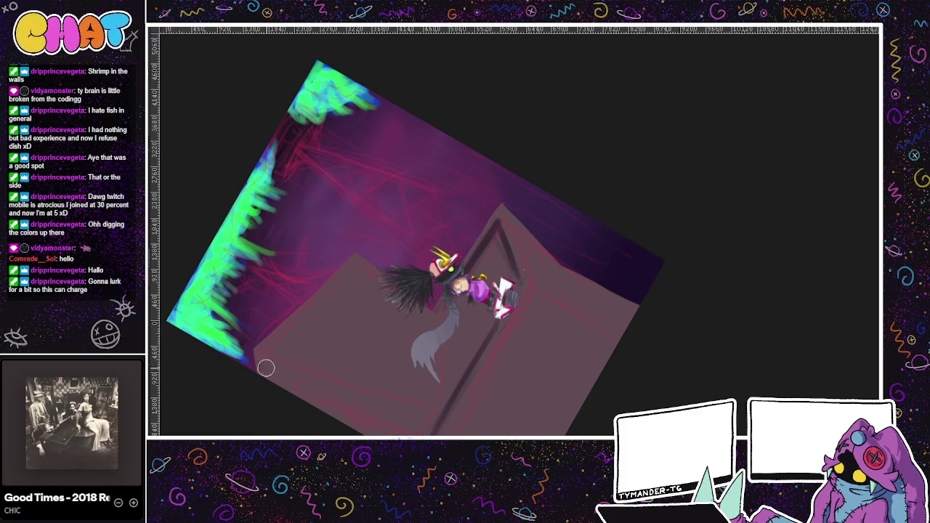
drag(256, 363, 423, 416)
key(ctrl+z)
mouse_move(256, 362)
mouse_down()
mouse_move(433, 426)
mouse_move(329, 396)
mouse_move(255, 351)
mouse_up()
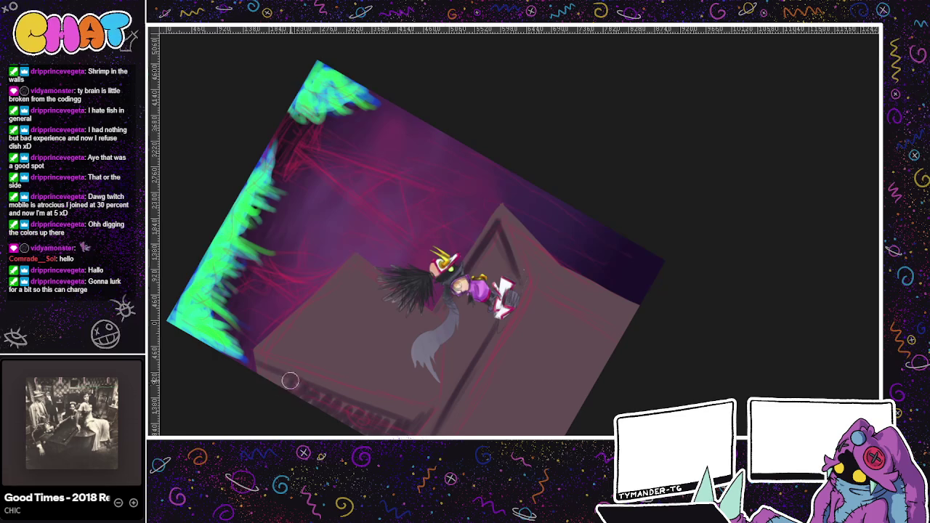
mouse_move(510, 397)
mouse_down()
mouse_move(514, 368)
mouse_move(449, 432)
mouse_up()
Hatch dark diagonal window strokes along the building's lower wall.
mouse_move(534, 312)
mouse_down()
mouse_move(502, 355)
mouse_move(476, 430)
mouse_move(485, 427)
mouse_up()
mouse_move(569, 308)
mouse_down()
mouse_move(501, 432)
mouse_move(551, 362)
mouse_move(512, 432)
mouse_move(519, 435)
mouse_up()
mouse_move(602, 314)
mouse_down()
mouse_move(526, 434)
mouse_move(549, 423)
mouse_move(543, 434)
mouse_up()
drag(604, 331, 534, 434)
mouse_move(570, 324)
mouse_down()
mouse_move(502, 435)
mouse_move(482, 434)
mouse_up()
drag(539, 343, 478, 434)
drag(552, 311, 475, 434)
drag(552, 314, 515, 363)
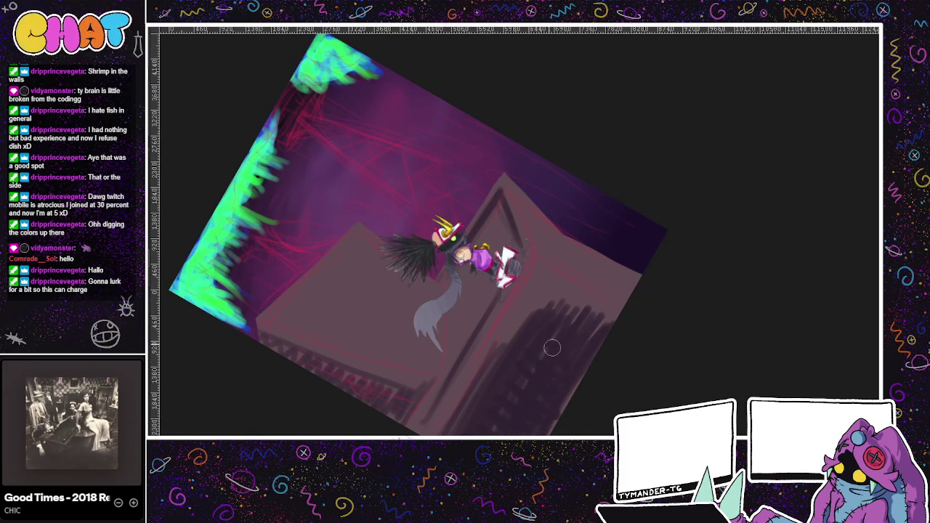
mouse_move(629, 369)
mouse_down()
mouse_move(675, 389)
mouse_move(623, 401)
mouse_up()
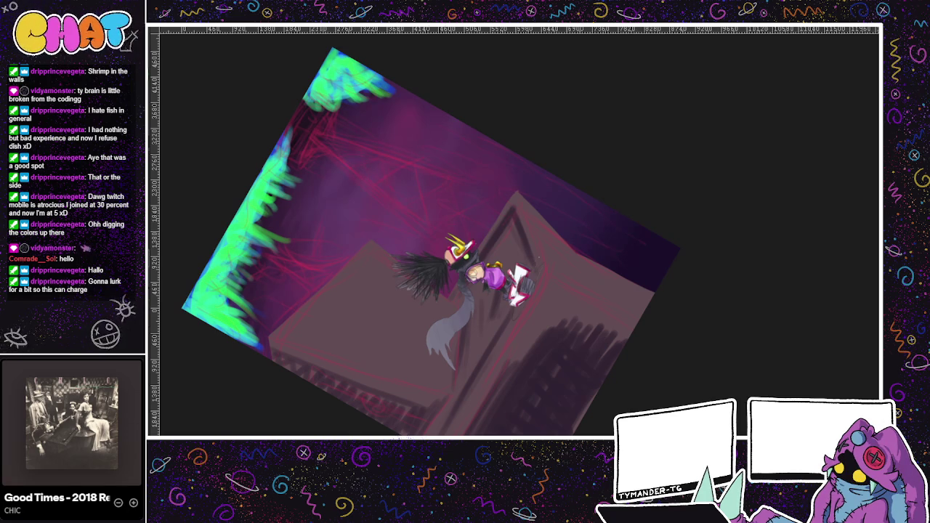
Paint the building's lower-left face and edge with bright pink strokes.
drag(272, 340, 370, 247)
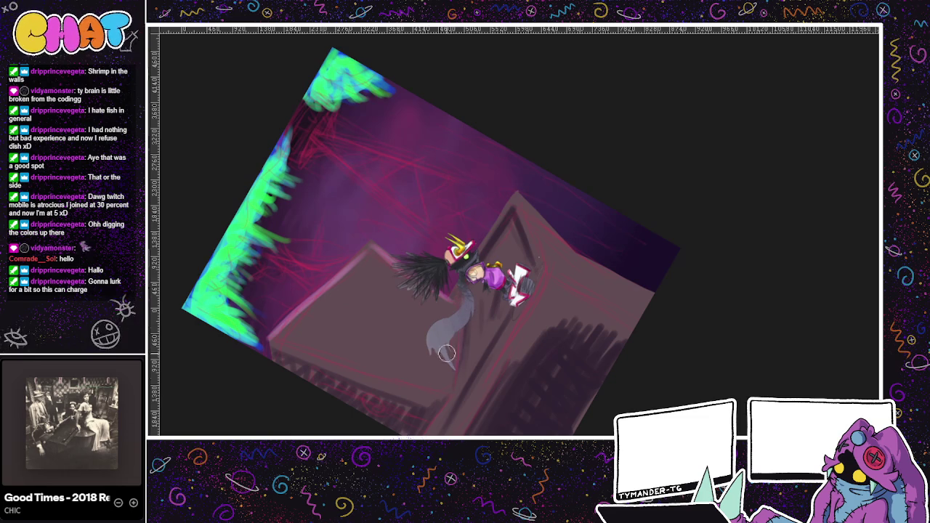
mouse_move(390, 268)
mouse_down()
mouse_move(360, 296)
mouse_move(365, 311)
mouse_move(393, 322)
mouse_up()
mouse_move(356, 271)
mouse_down()
mouse_move(327, 319)
mouse_move(349, 276)
mouse_move(341, 335)
mouse_move(388, 292)
mouse_move(392, 327)
mouse_move(421, 330)
mouse_up()
mouse_move(304, 350)
mouse_down()
mouse_move(392, 363)
mouse_move(410, 330)
mouse_move(445, 306)
mouse_up()
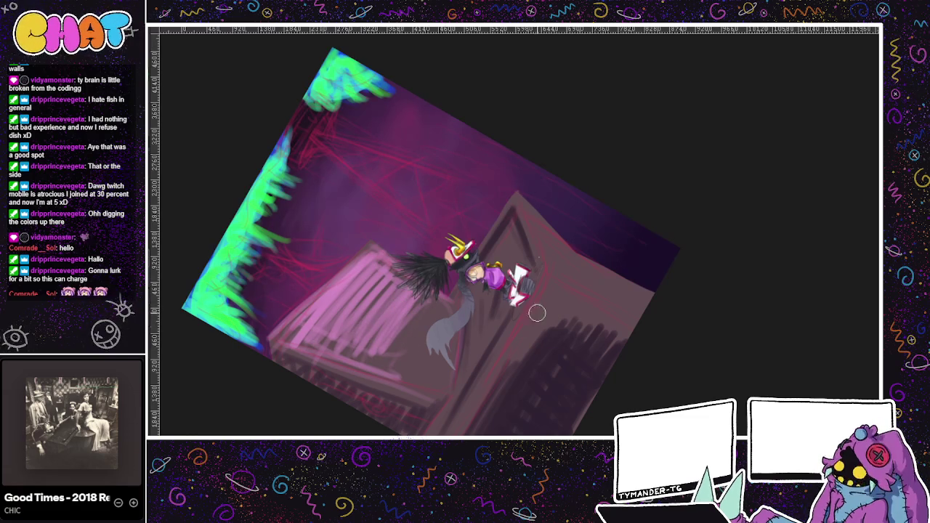
drag(523, 312, 444, 432)
drag(549, 274, 520, 318)
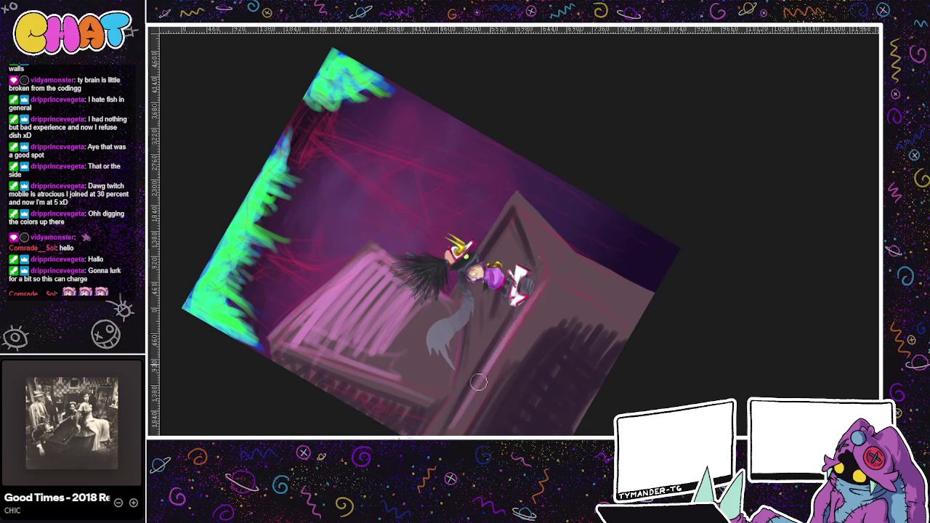
Highlight the peak and upper-right edges in pink and shade the right wall darker.
drag(541, 276, 637, 329)
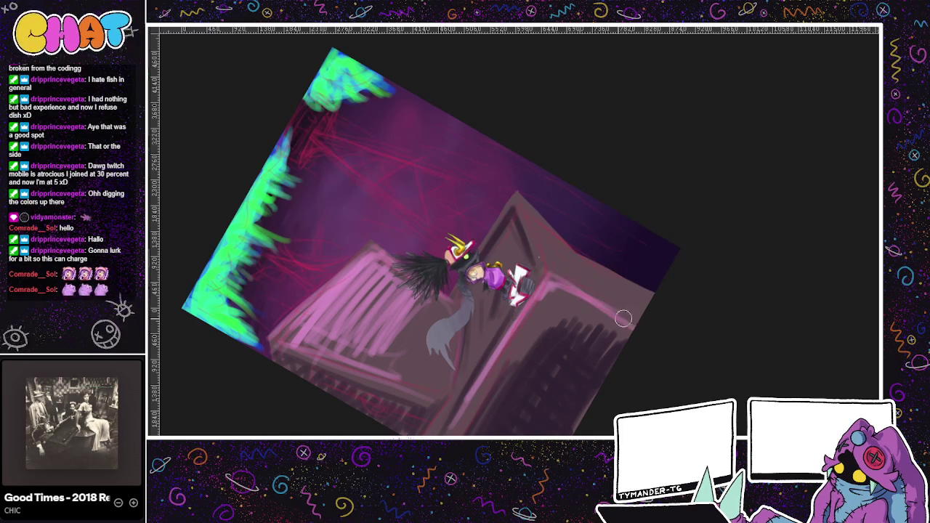
drag(516, 190, 539, 250)
drag(528, 211, 544, 263)
mouse_move(516, 191)
mouse_down()
mouse_move(542, 246)
mouse_move(538, 218)
mouse_move(555, 276)
mouse_up()
drag(549, 232, 581, 287)
drag(570, 251, 598, 282)
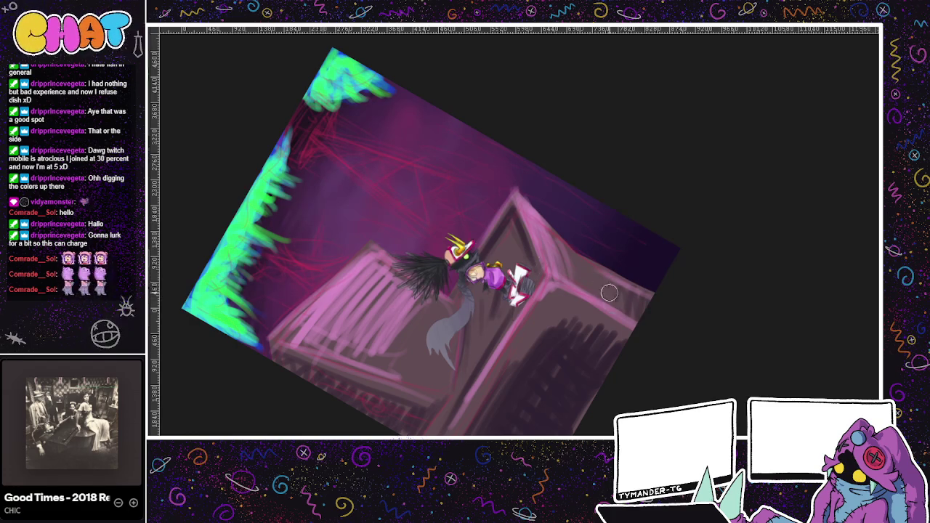
mouse_move(605, 285)
mouse_down()
mouse_move(649, 321)
mouse_move(579, 346)
mouse_up()
mouse_move(589, 389)
mouse_down()
mouse_move(600, 433)
mouse_move(588, 388)
mouse_move(473, 394)
mouse_move(436, 290)
mouse_move(577, 407)
mouse_up()
scroll(515, 354, down, 2)
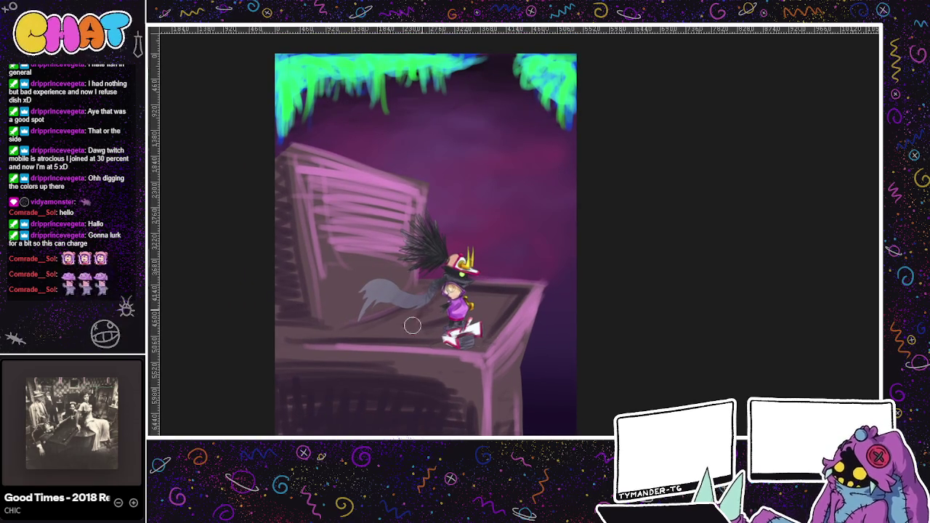
drag(557, 287, 553, 313)
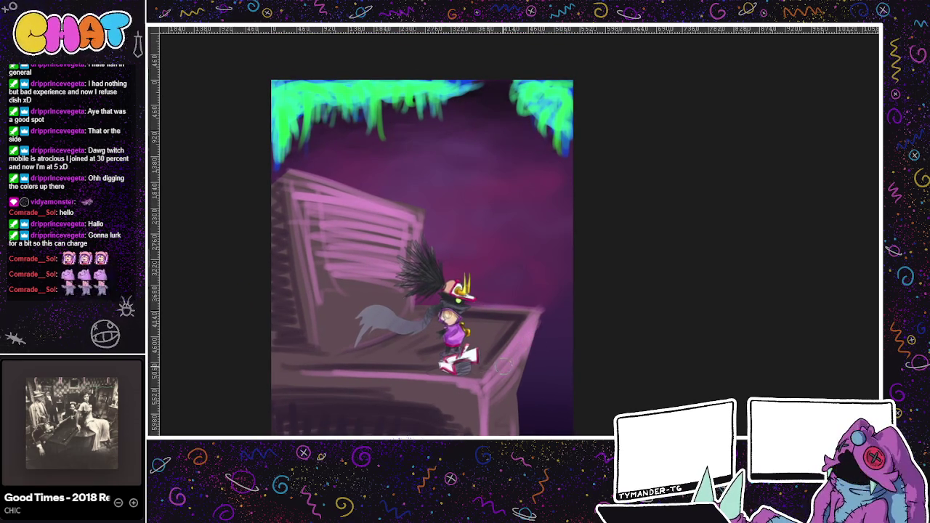
mouse_move(488, 361)
mouse_down()
mouse_move(551, 318)
mouse_move(499, 341)
mouse_move(507, 285)
mouse_move(499, 313)
mouse_move(550, 343)
mouse_up()
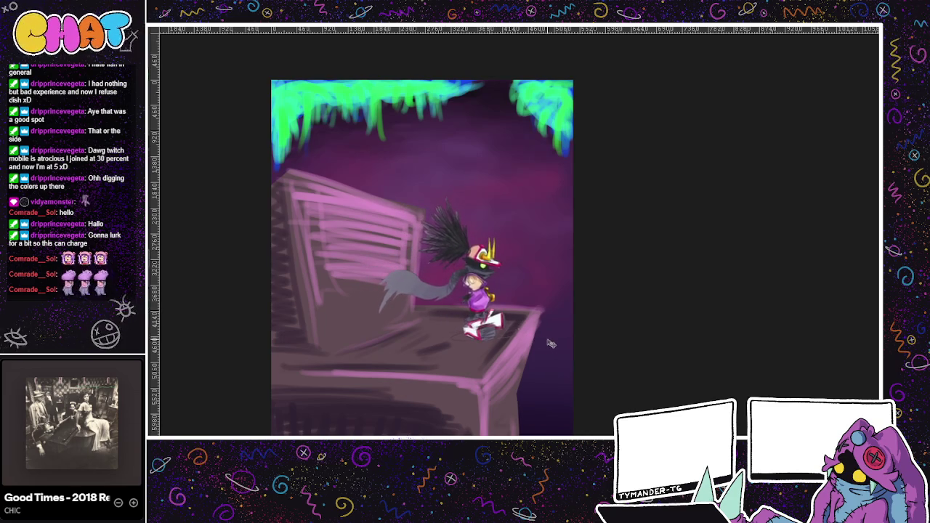
mouse_move(631, 331)
mouse_down()
mouse_move(624, 357)
mouse_move(605, 350)
mouse_up()
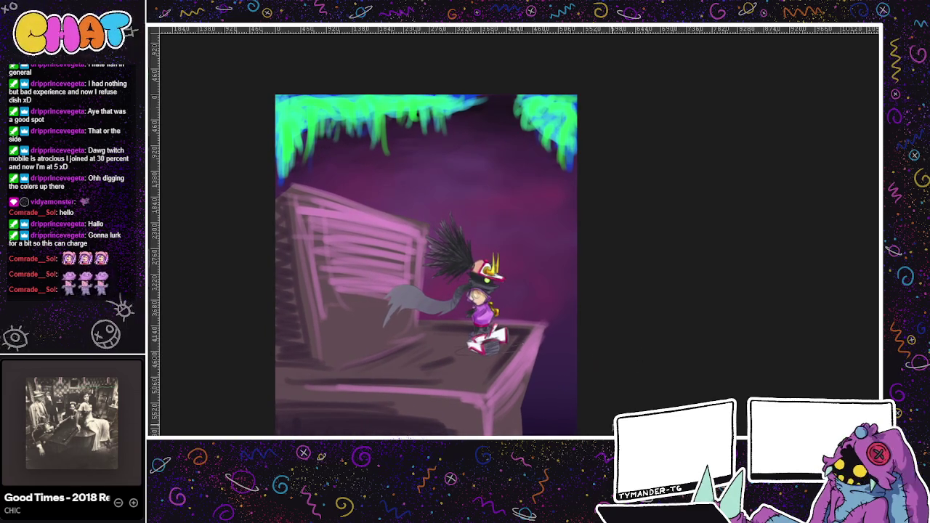
Transform the character, moving it to the ledge's right end and shrinking it slightly.
key(ctrl+t)
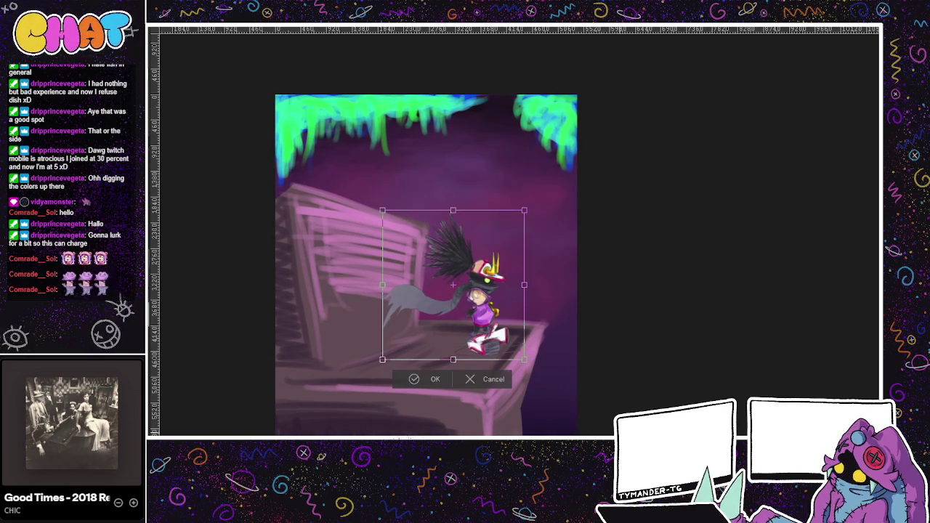
drag(498, 236, 543, 231)
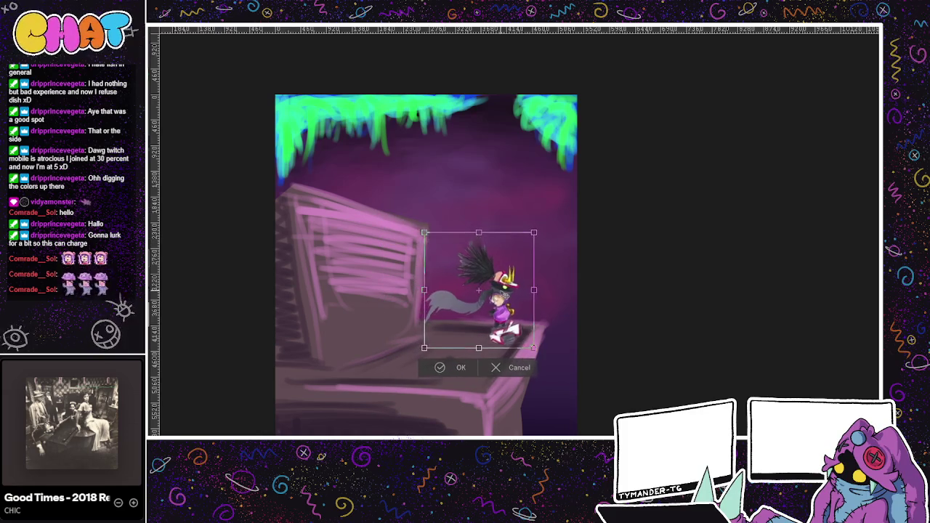
drag(488, 289, 501, 290)
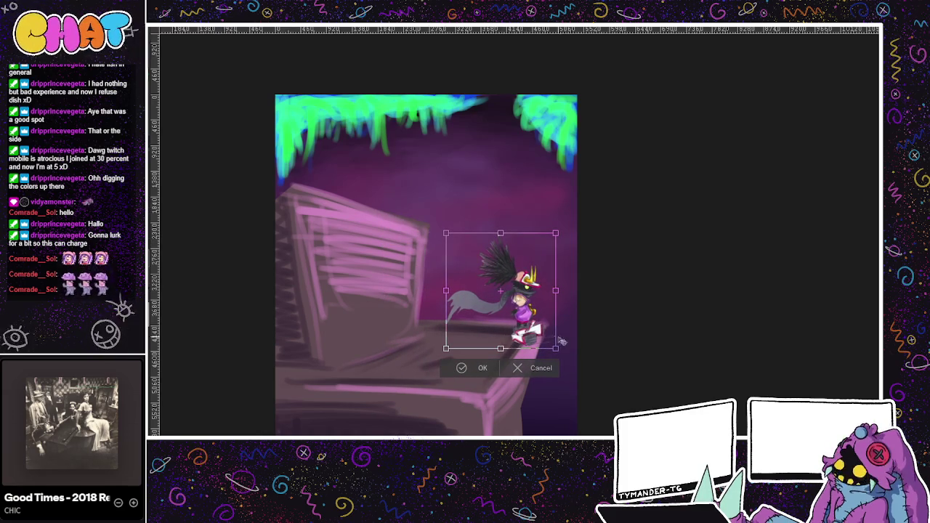
drag(541, 337, 541, 334)
key(Return)
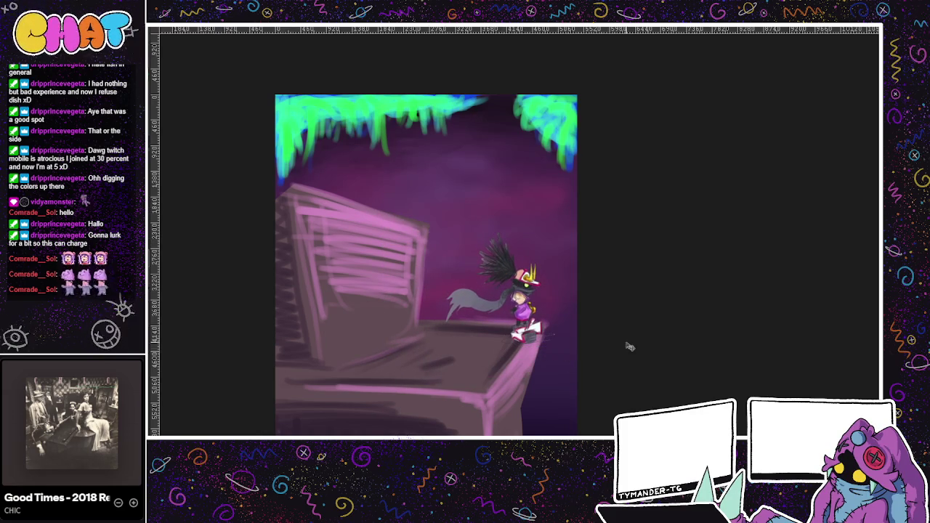
scroll(653, 367, down, 1)
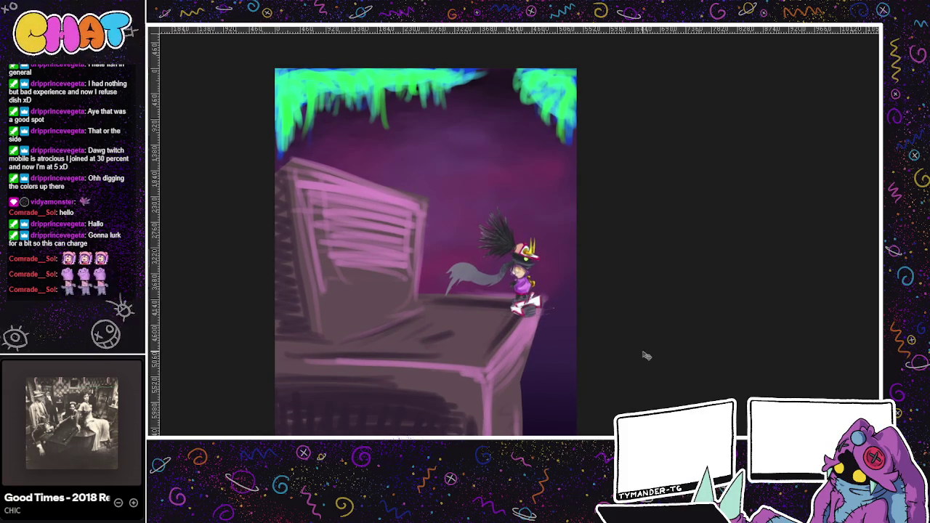
scroll(647, 356, down, 1)
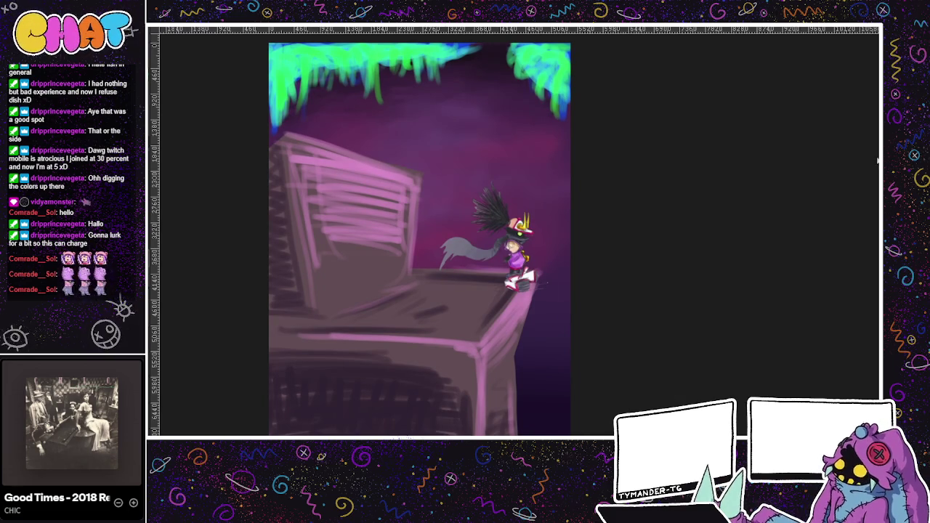
Try a second move of the character down and right, then undo it.
key(ctrl+t)
mouse_move(494, 236)
mouse_down()
mouse_move(507, 274)
mouse_move(503, 257)
mouse_up()
click(484, 336)
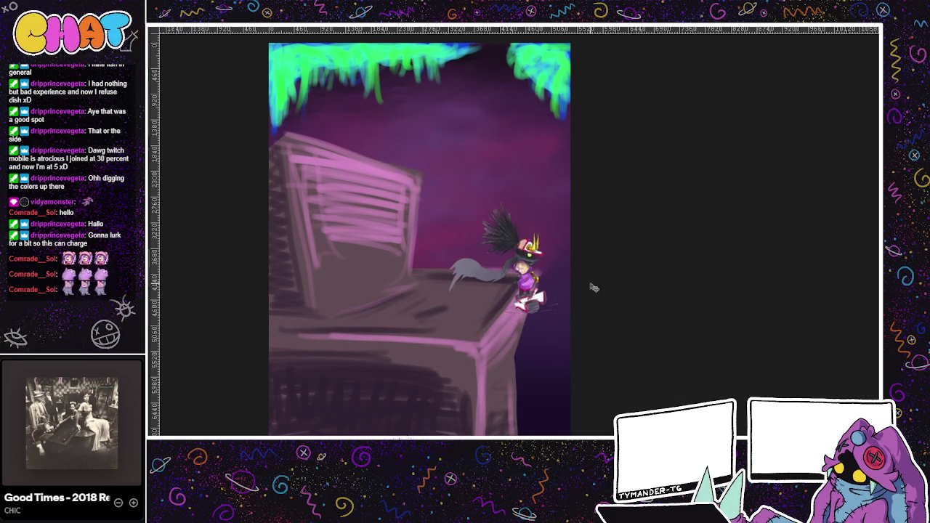
key(ctrl+z)
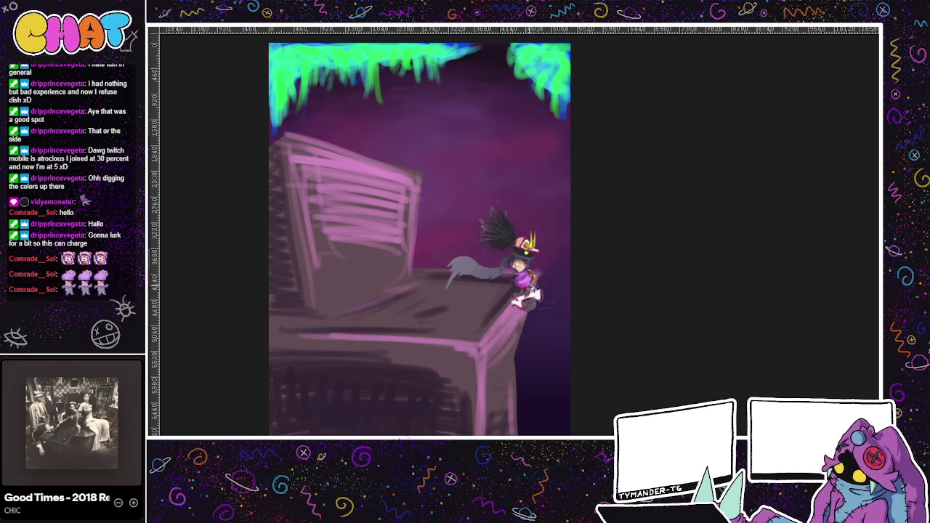
mouse_move(626, 265)
mouse_down()
mouse_move(650, 312)
mouse_move(657, 241)
mouse_up()
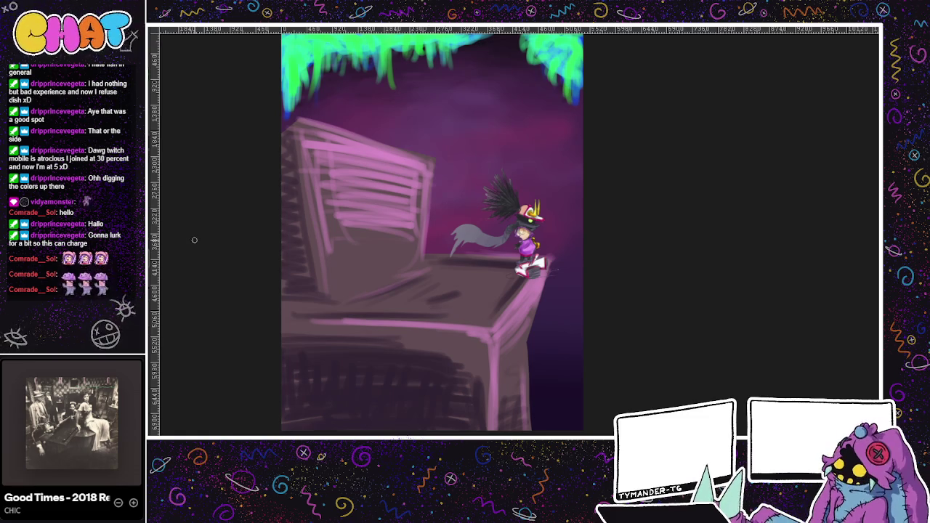
Cycle past the timer sketch and FREAK/CLEAN button art to the blank white canvas.
key(ctrl+Tab)
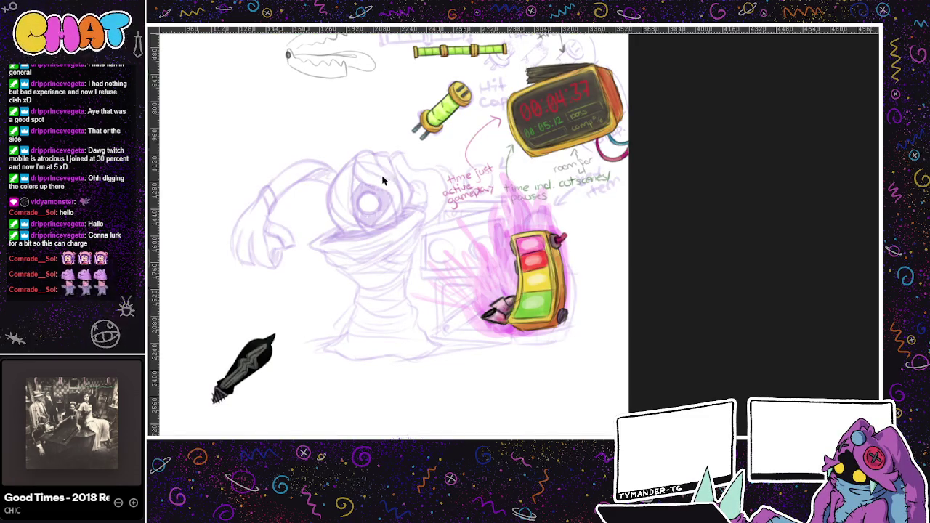
key(ctrl+Tab)
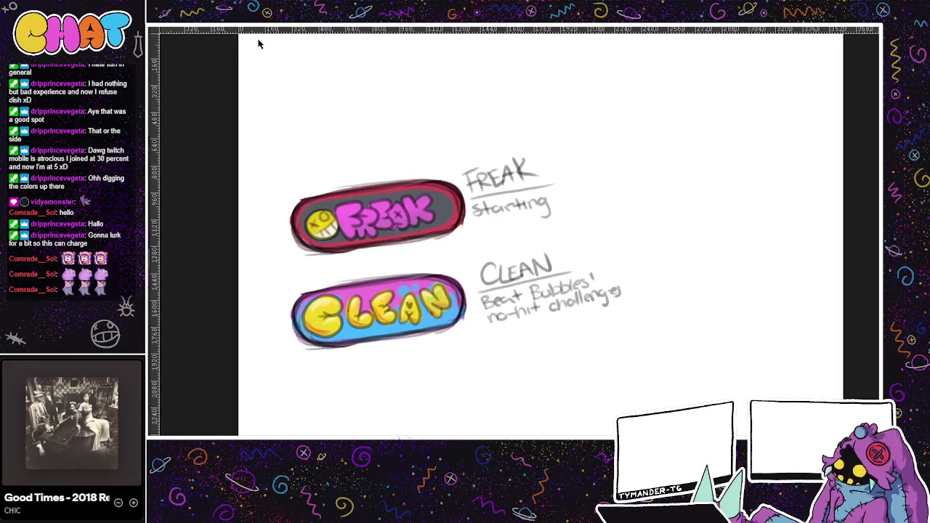
key(ctrl+Tab)
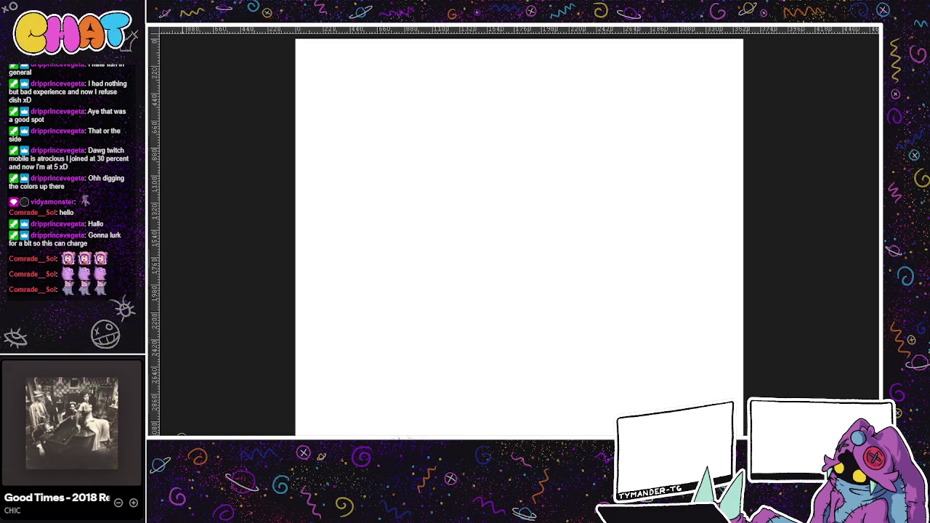
Draw and undo test loop and U strokes on the blank canvas, then go back to the map.
mouse_move(371, 317)
mouse_down()
mouse_move(575, 359)
mouse_move(499, 410)
mouse_up()
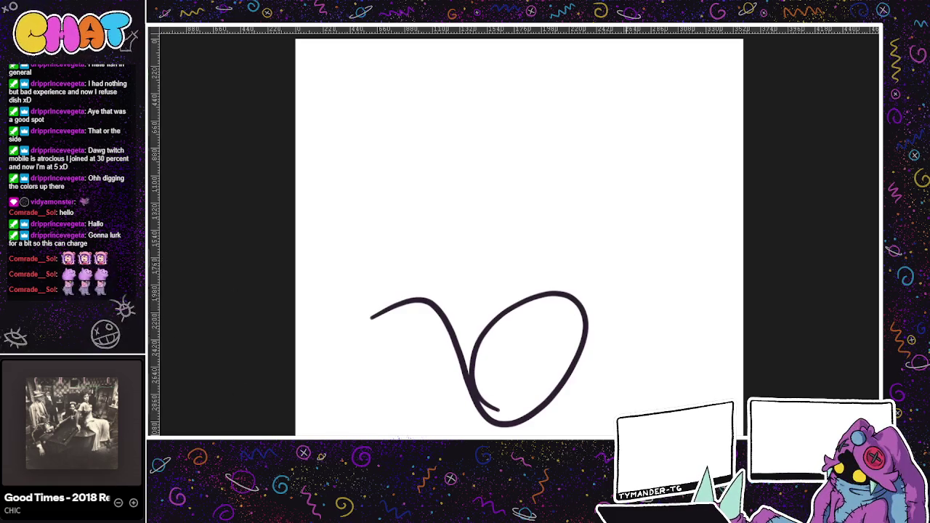
key(ctrl+z)
scroll(587, 352, left, 2)
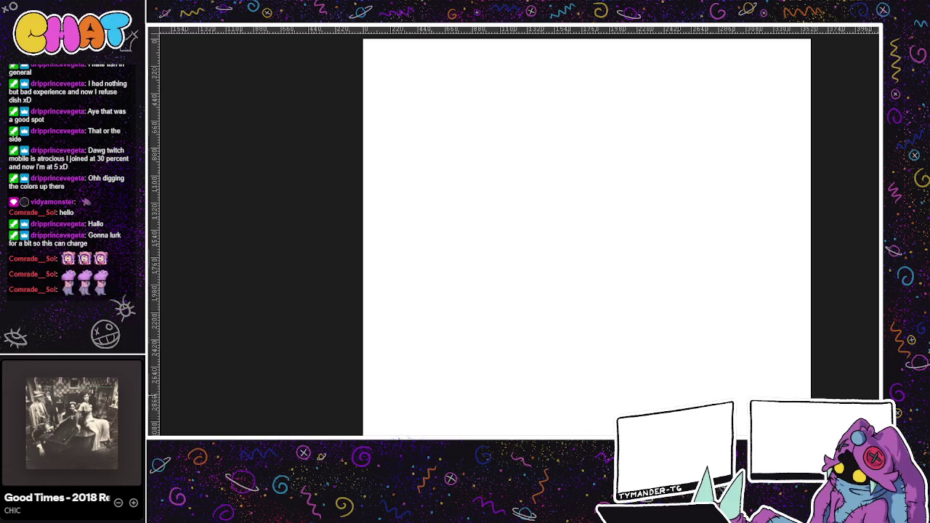
mouse_move(446, 269)
mouse_down()
mouse_move(550, 270)
mouse_move(541, 374)
mouse_up()
key(ctrl+z)
key(ctrl+z)
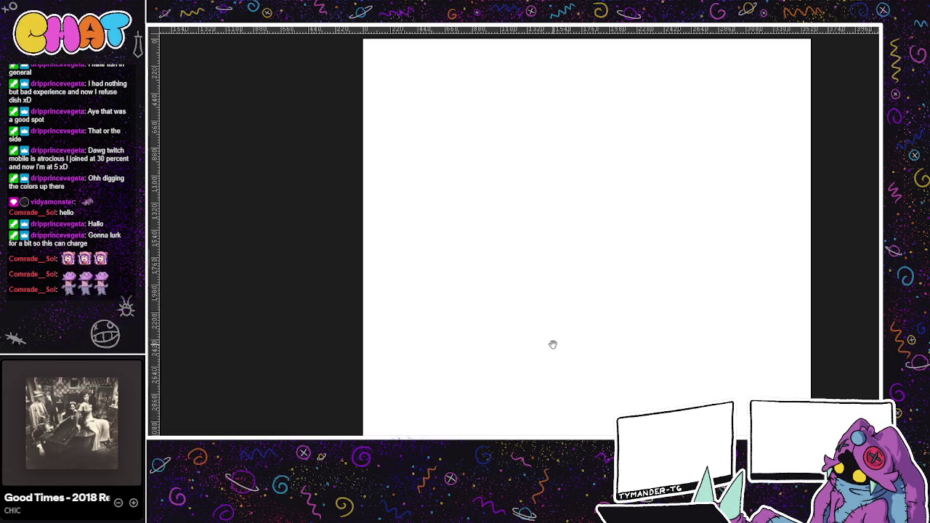
drag(559, 341, 476, 351)
drag(542, 209, 457, 170)
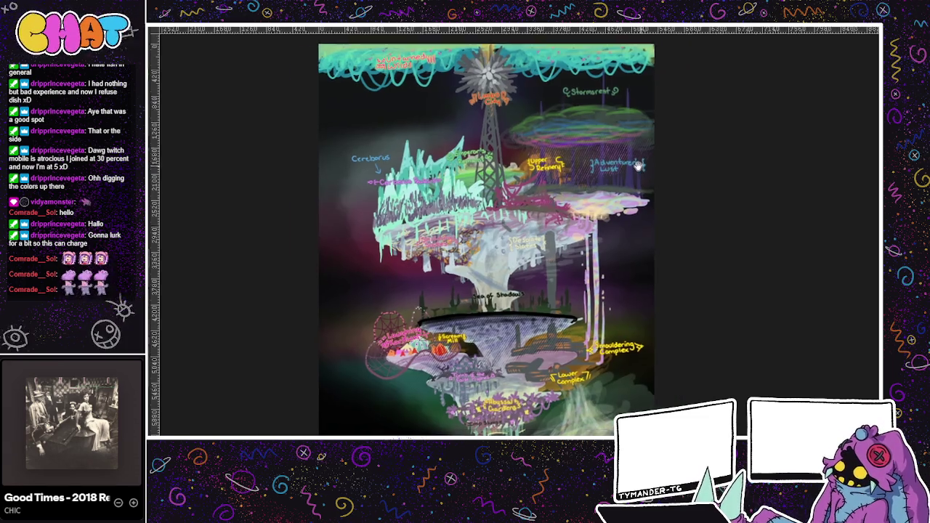
drag(675, 167, 616, 153)
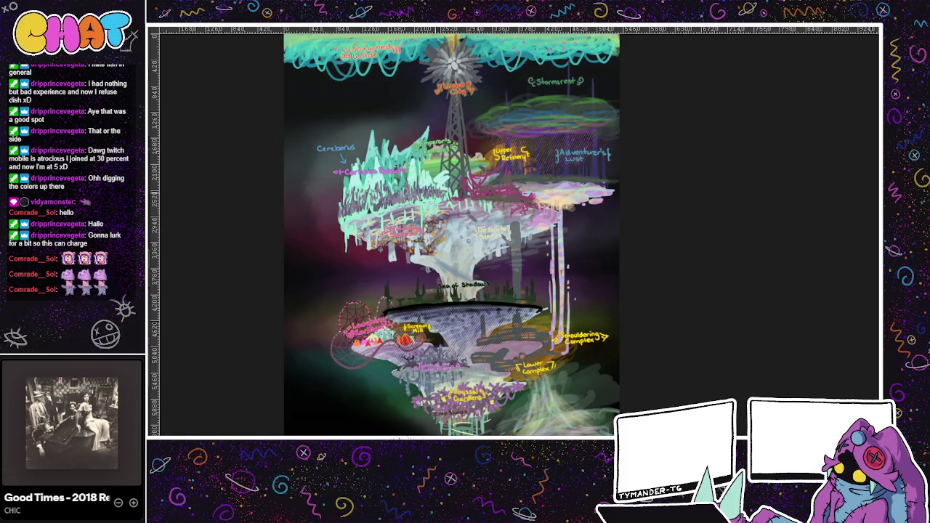
Zoom into the islands around Sea of Shadows, enlarge the brush, and glance at the character sketches.
scroll(437, 183, down, 1)
scroll(361, 191, up, 3)
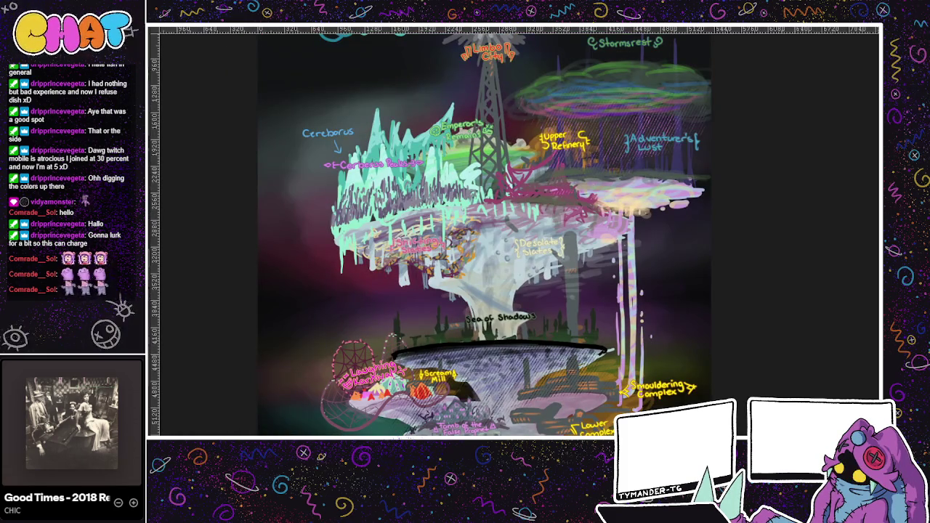
scroll(547, 279, up, 1)
scroll(440, 324, up, 2)
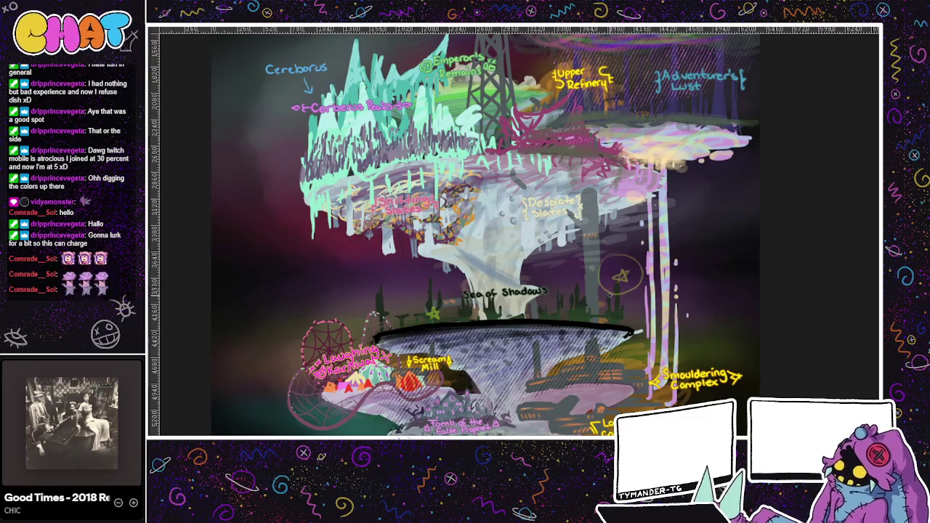
key(bracketright)
key(bracketright)
key(bracketright)
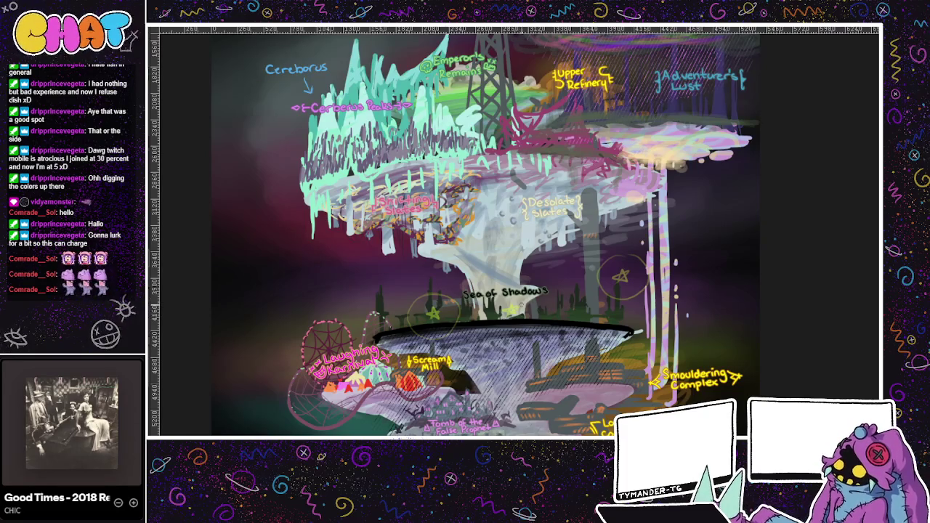
drag(616, 363, 643, 385)
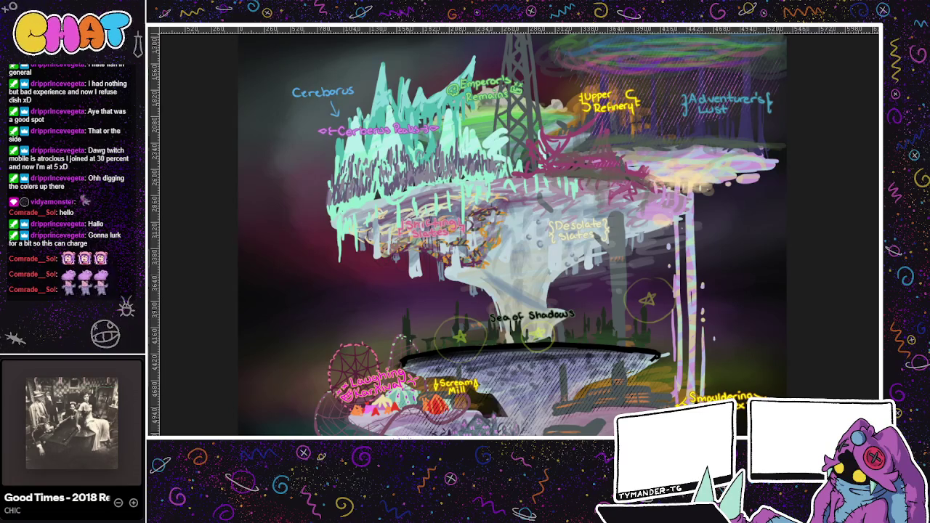
key(ctrl+Tab)
key(ctrl+Tab)
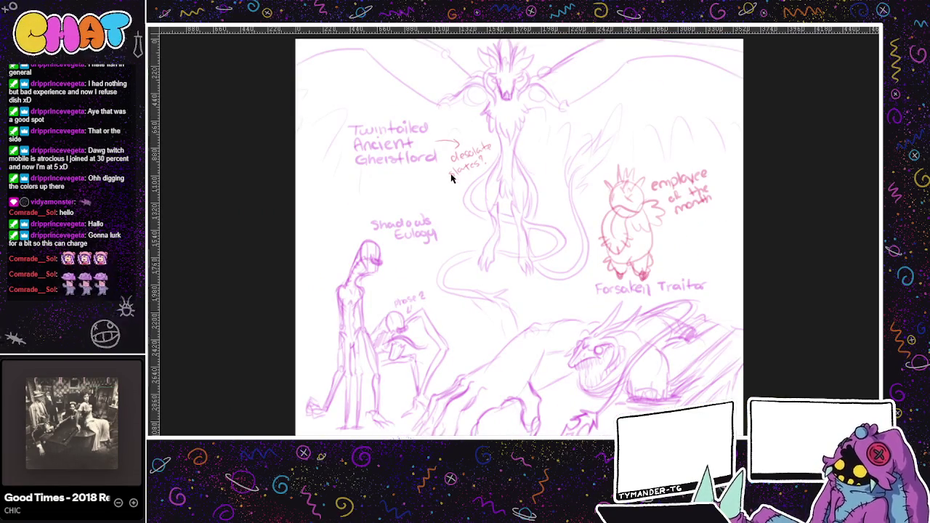
key(ctrl+Tab)
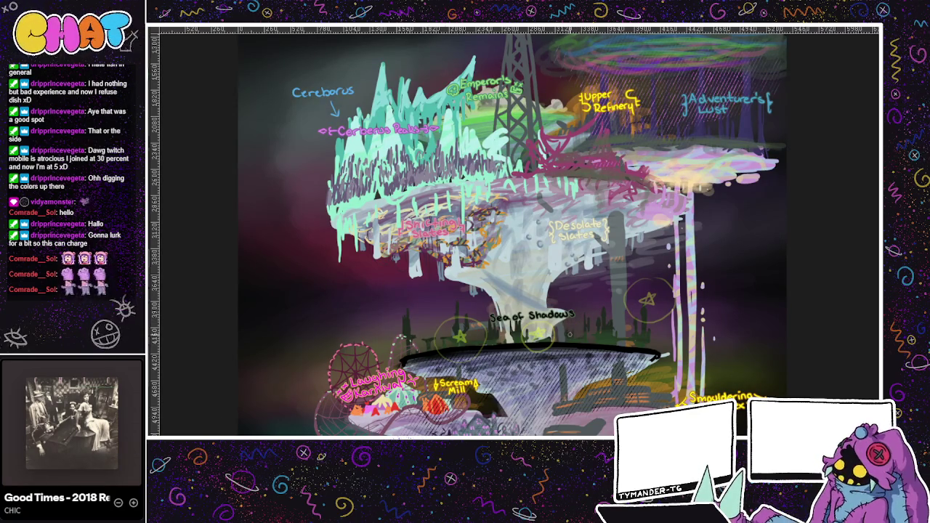
Draw a yellow circled E by Sea of Shadows and finish the orange circle around the lower-left star.
drag(586, 322, 587, 335)
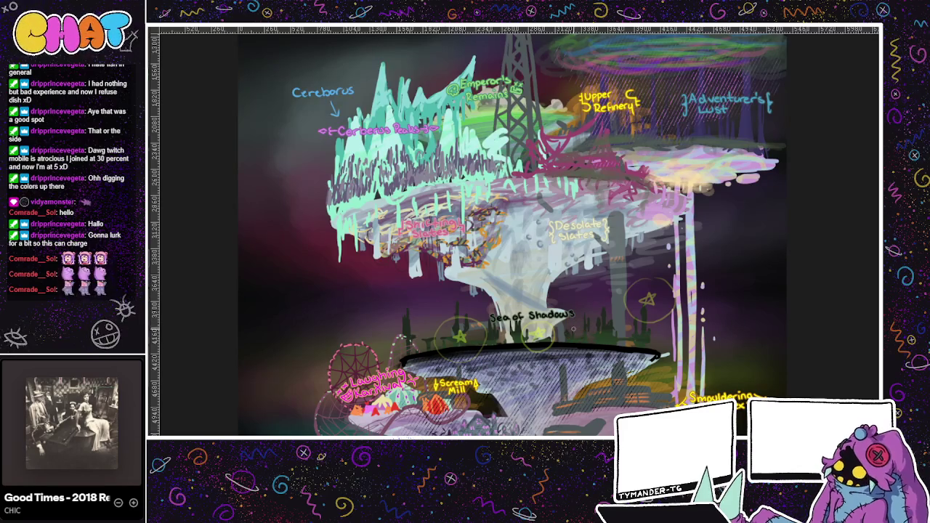
mouse_move(574, 324)
mouse_down()
mouse_move(579, 334)
mouse_move(579, 324)
mouse_up()
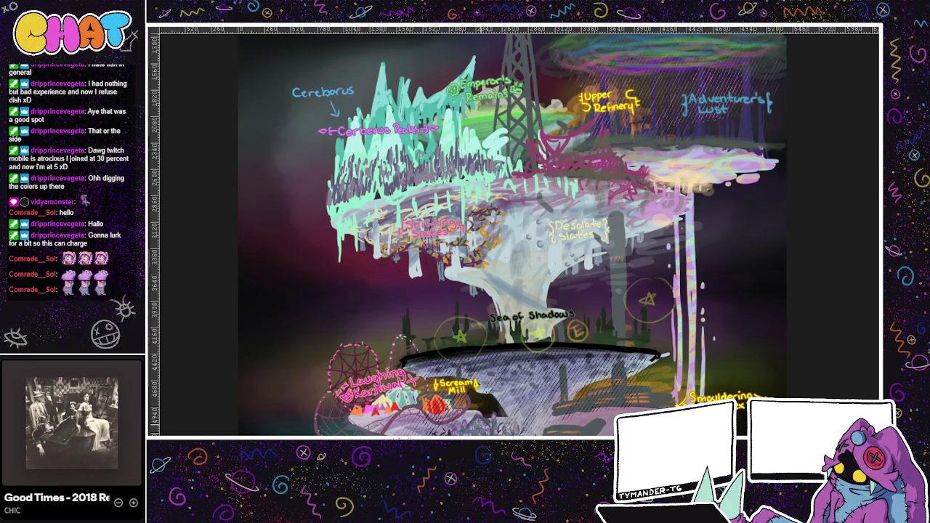
drag(545, 382, 518, 395)
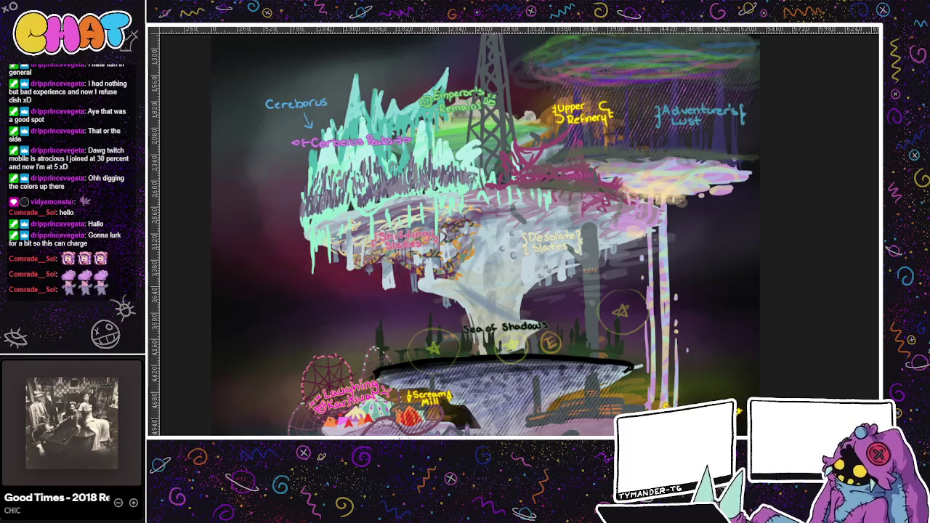
scroll(607, 403, up, 1)
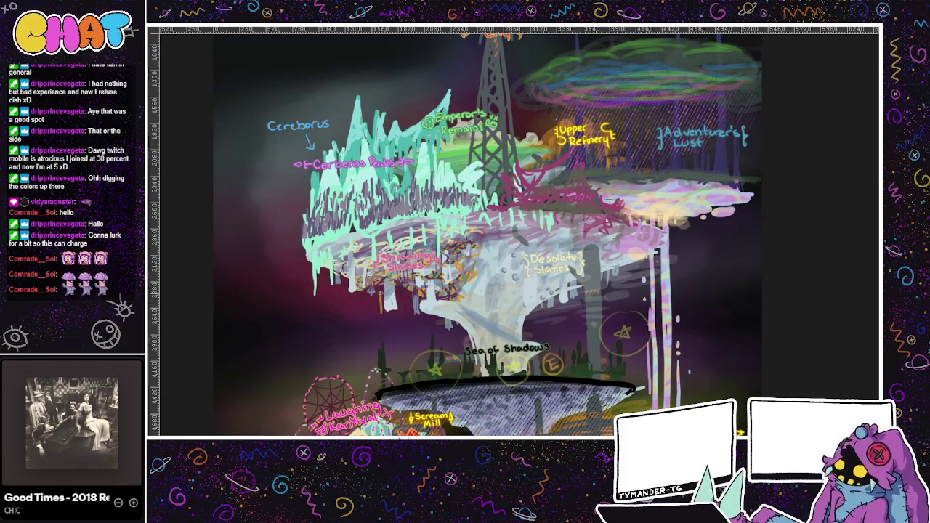
mouse_move(378, 311)
mouse_down()
mouse_move(381, 296)
mouse_move(372, 308)
mouse_up()
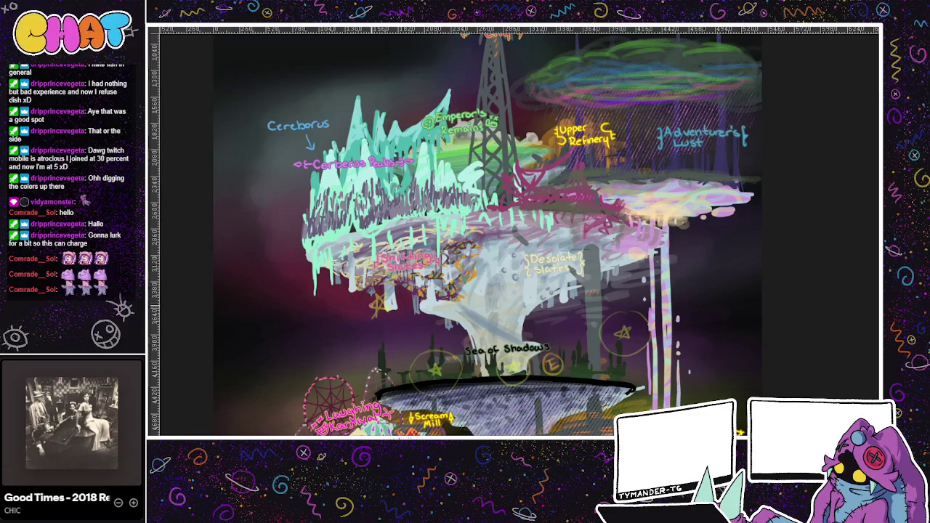
drag(571, 315, 576, 329)
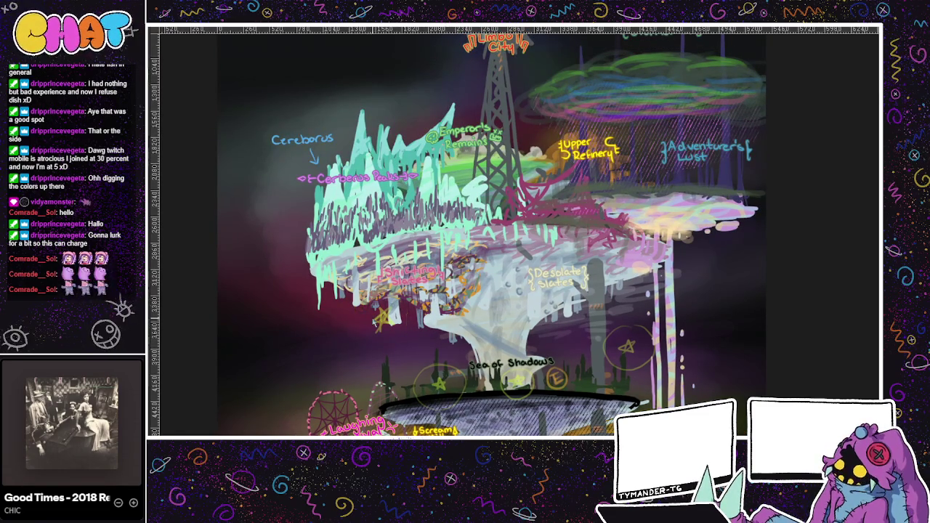
drag(380, 345, 374, 308)
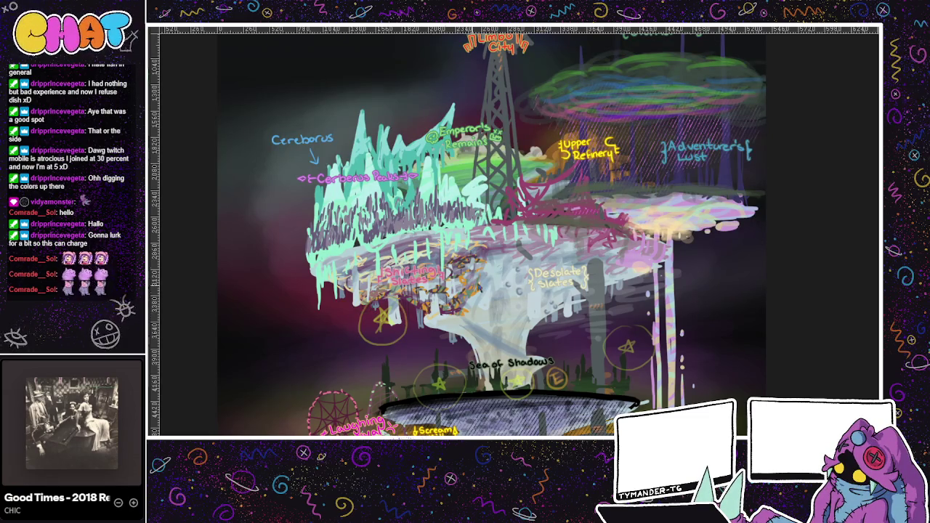
Add a circled E left of the trunk and circle the Desolate Slates star.
drag(418, 321, 415, 322)
scroll(412, 300, up, 2)
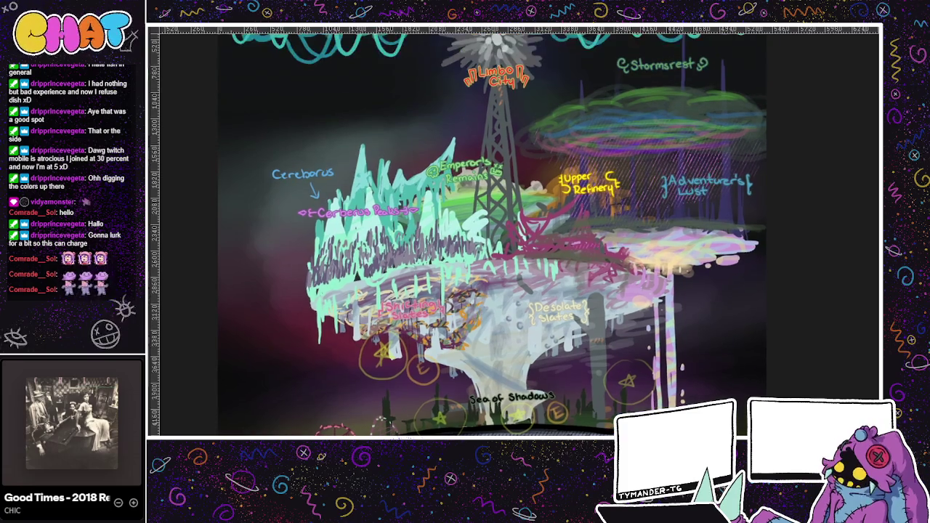
drag(605, 325, 576, 307)
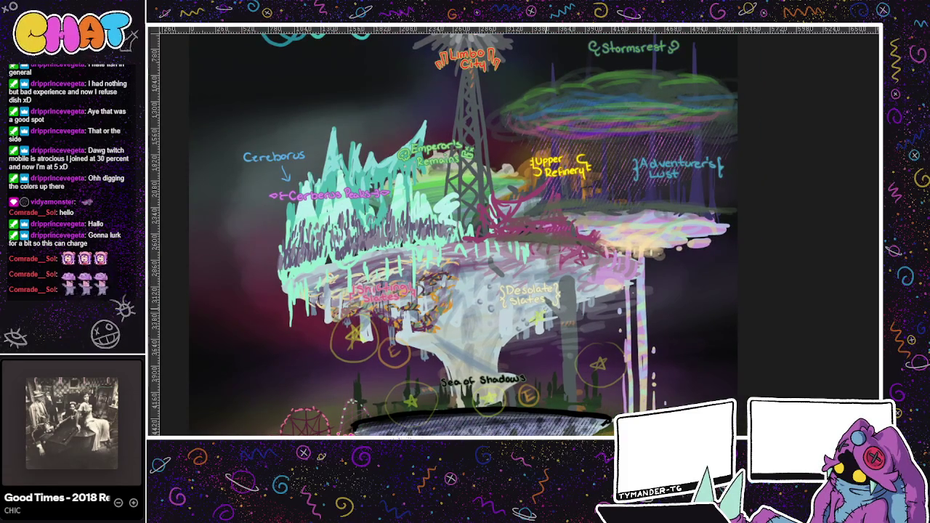
drag(539, 304, 550, 308)
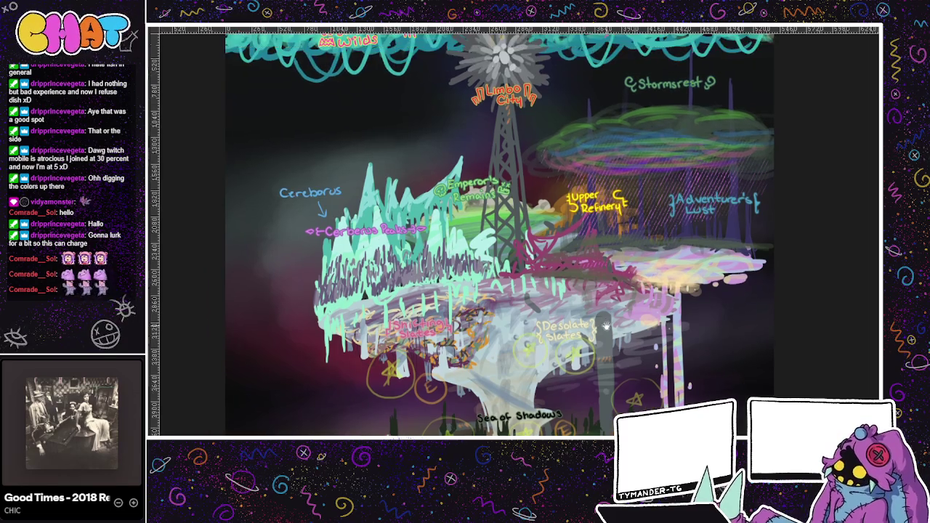
drag(411, 199, 464, 269)
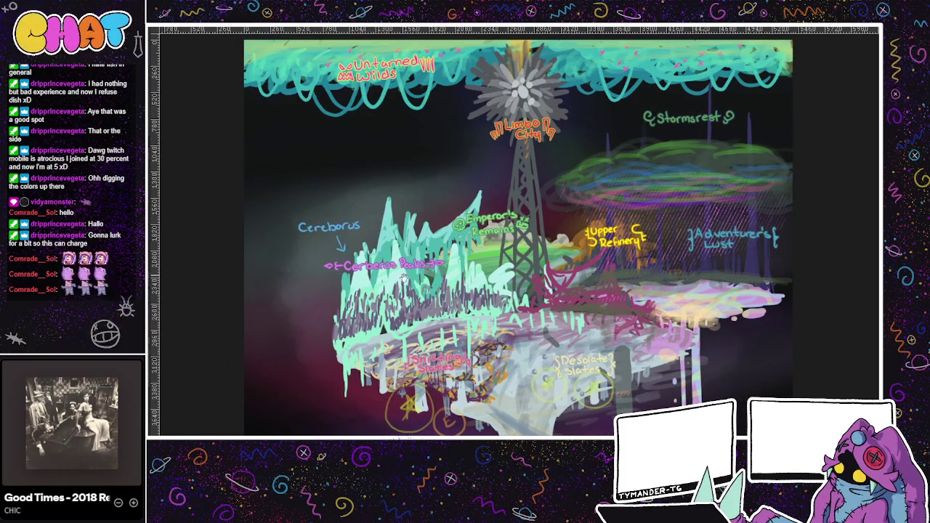
drag(402, 274, 377, 217)
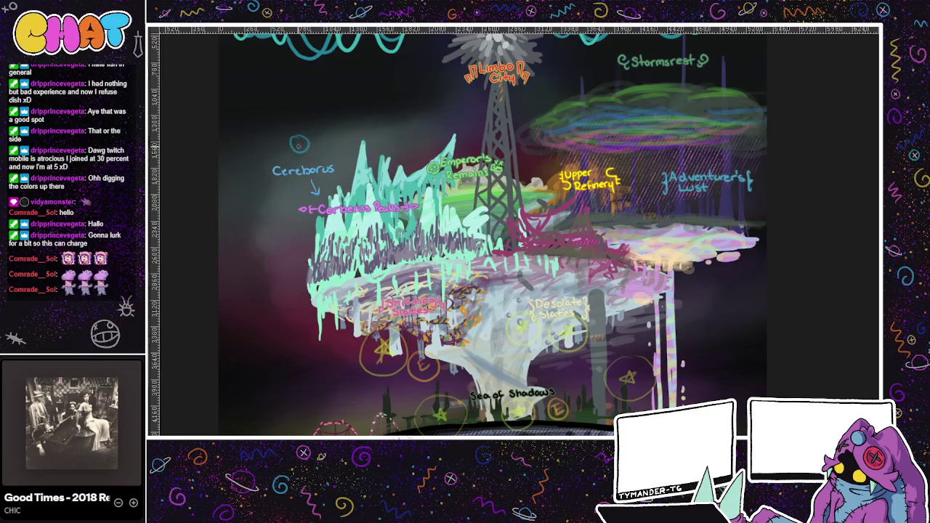
Draw a teal slashed circle near Cerebrus and a small teal circle beside Adventurer's Lust.
drag(294, 138, 304, 148)
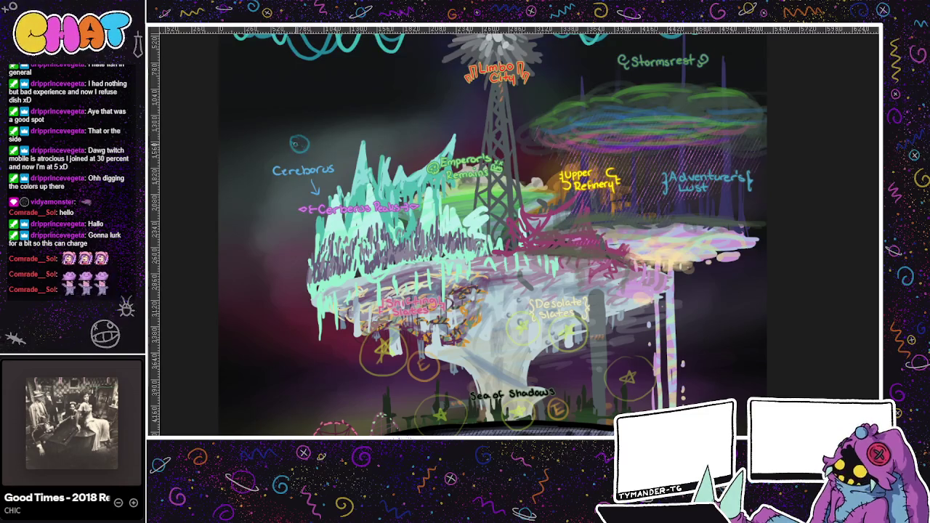
drag(545, 124, 481, 180)
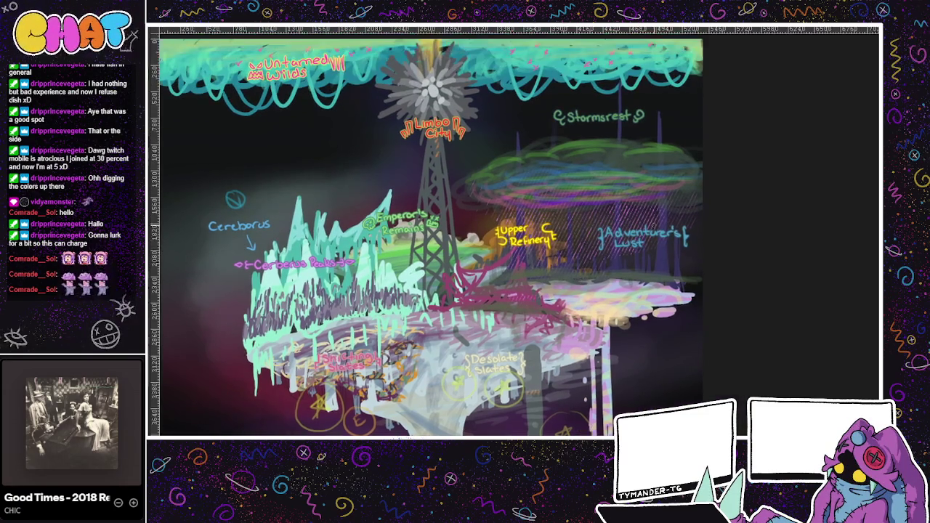
drag(690, 252, 694, 269)
mouse_move(666, 347)
mouse_down()
mouse_move(625, 232)
mouse_move(600, 376)
mouse_up()
drag(226, 381, 309, 365)
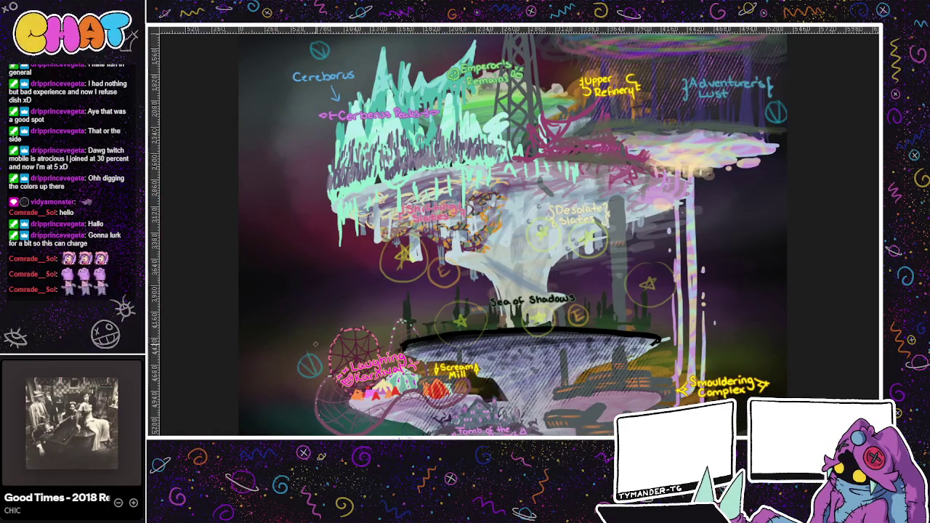
scroll(527, 403, down, 2)
scroll(537, 403, down, 2)
scroll(552, 404, down, 2)
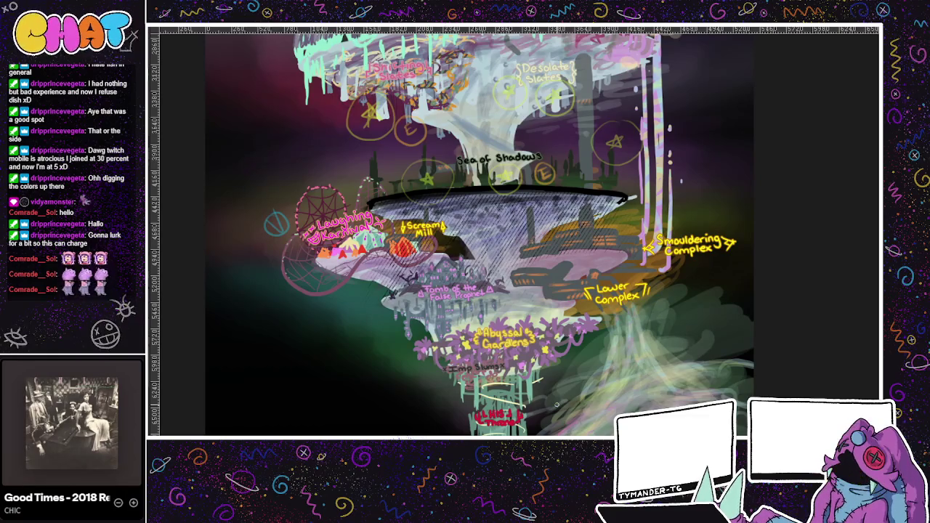
scroll(597, 417, down, 2)
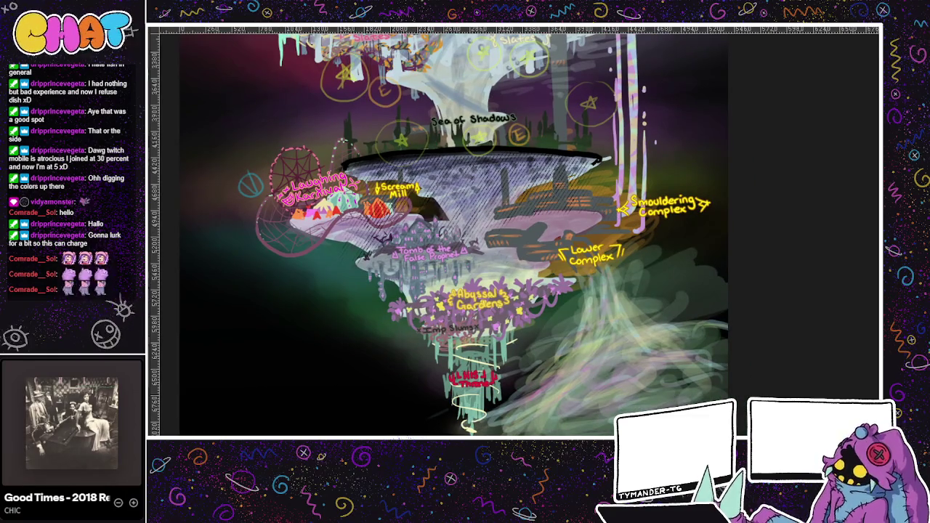
Sketch a small yellow star near the bottom, removing an extra stroke.
drag(415, 376, 415, 374)
key(ctrl+z)
key(ctrl+z)
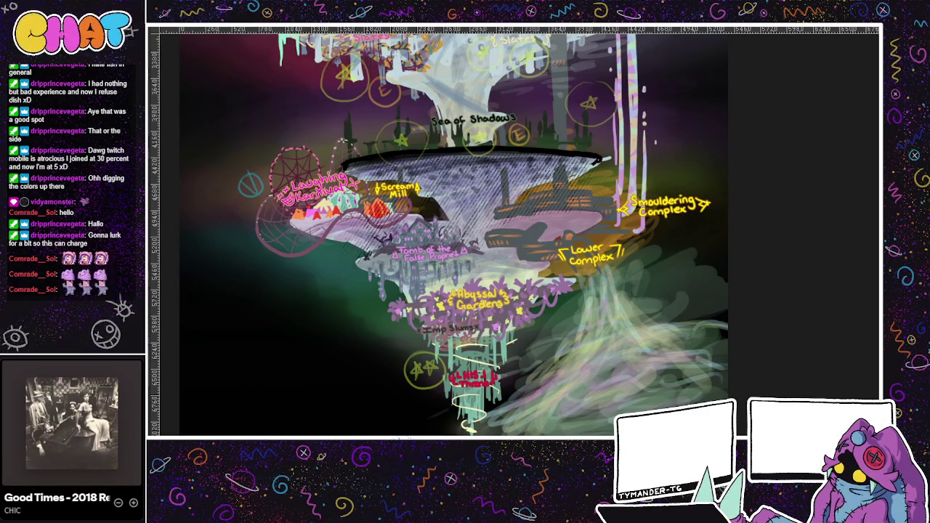
scroll(518, 176, up, 3)
scroll(515, 236, up, 1)
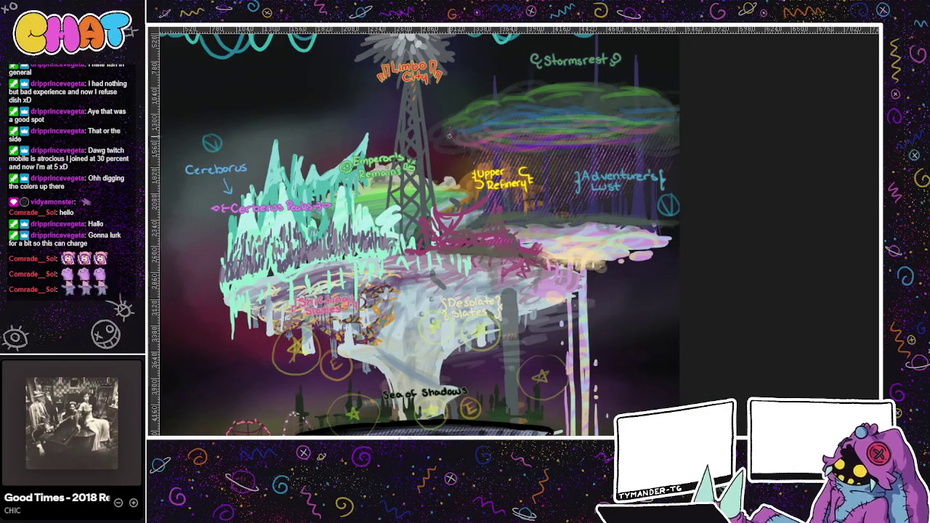
Add a teal V near Emperor's Remains and a teal circled V right of Desolate Slates.
mouse_move(368, 115)
mouse_down()
mouse_move(387, 116)
mouse_move(371, 124)
mouse_move(375, 134)
mouse_up()
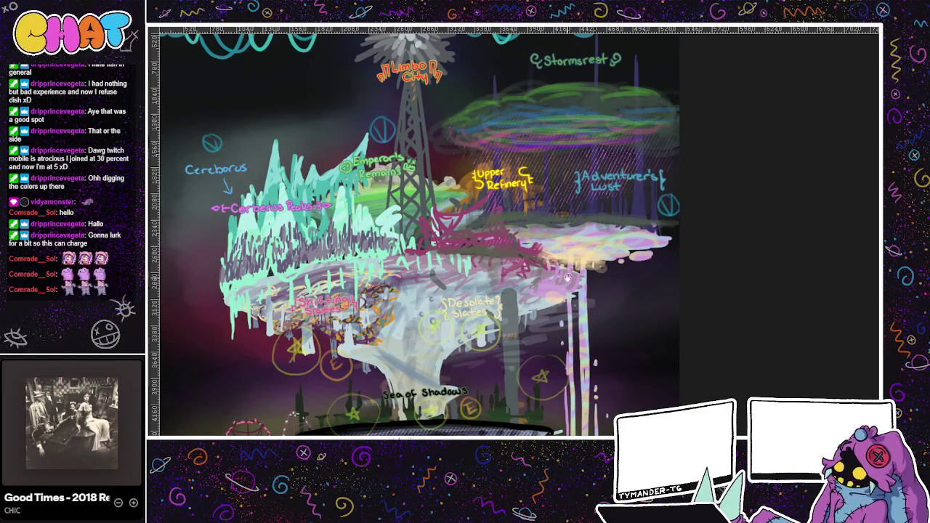
scroll(560, 283, down, 1)
scroll(588, 327, down, 1)
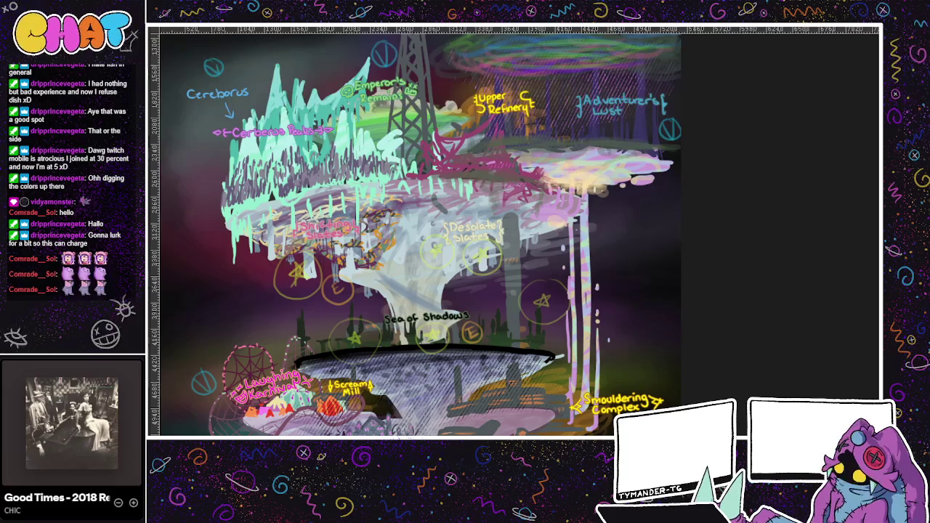
drag(602, 256, 628, 251)
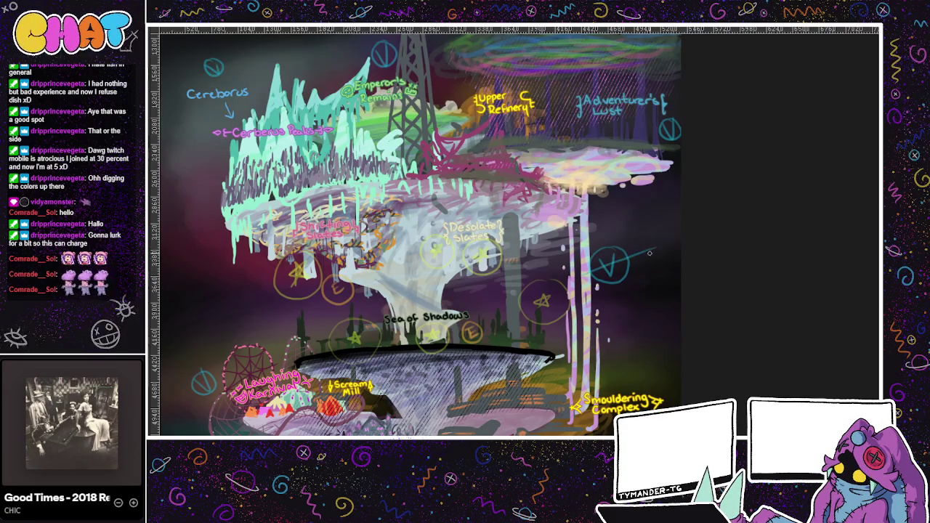
scroll(643, 265, up, 1)
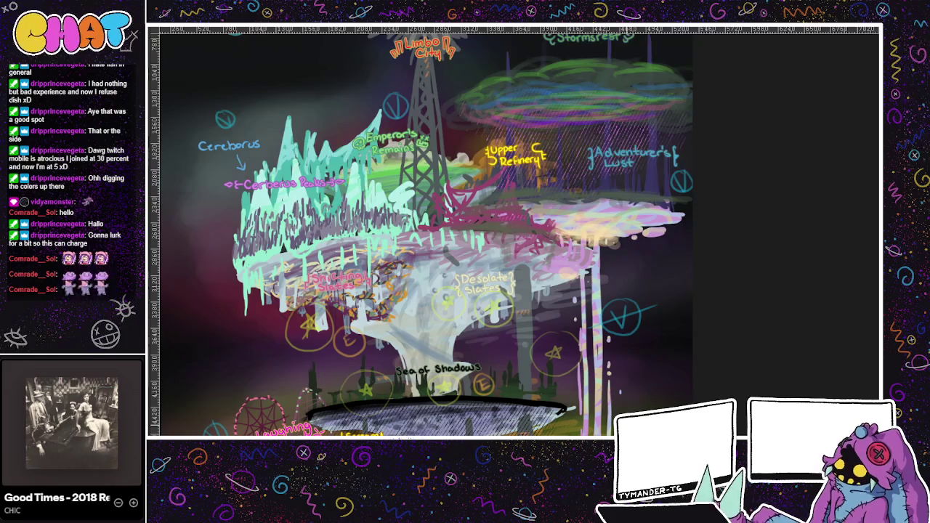
mouse_move(637, 321)
mouse_down()
mouse_move(668, 376)
mouse_move(637, 396)
mouse_move(650, 384)
mouse_move(613, 296)
mouse_move(573, 372)
mouse_up()
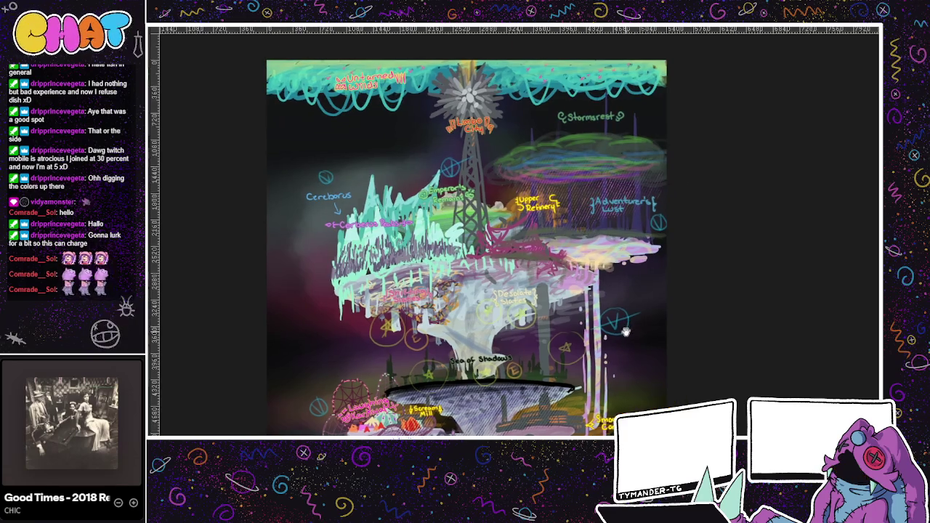
drag(646, 275, 630, 346)
scroll(628, 348, down, 1)
scroll(634, 332, down, 1)
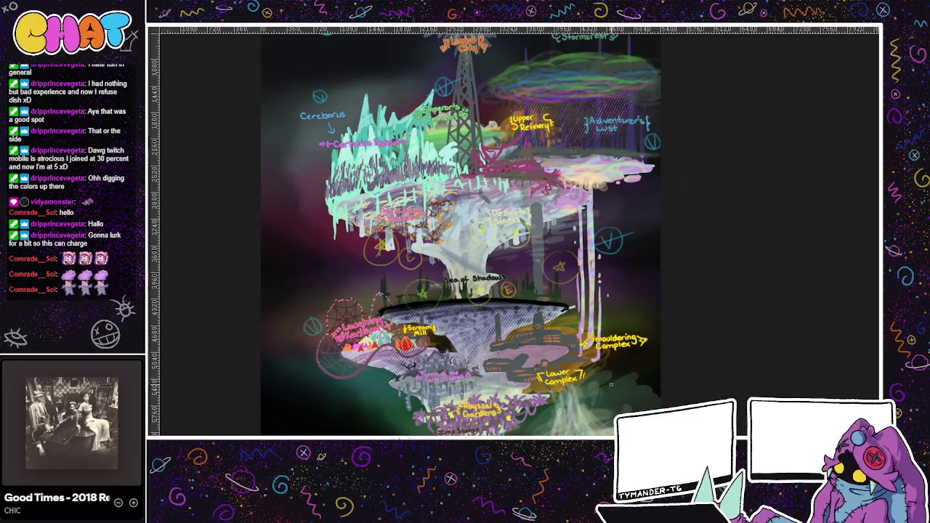
scroll(618, 351, up, 1)
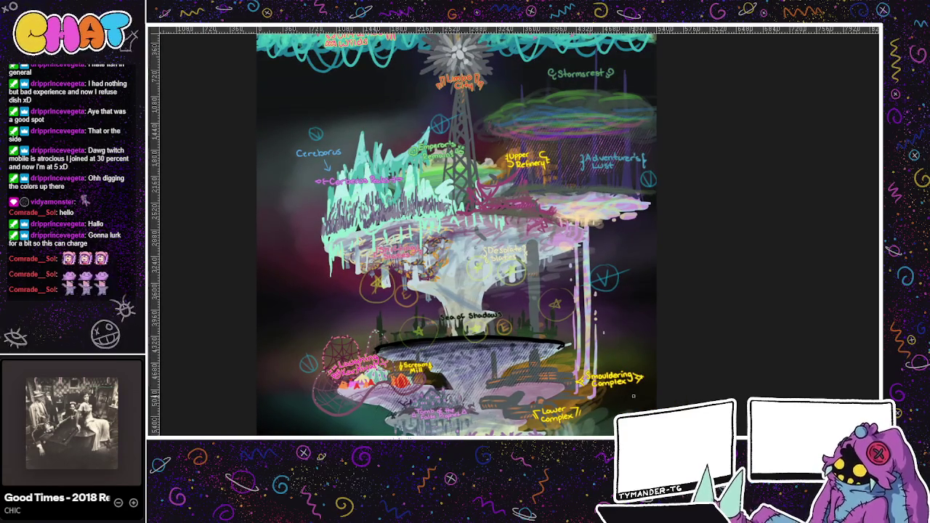
scroll(455, 233, down, 2)
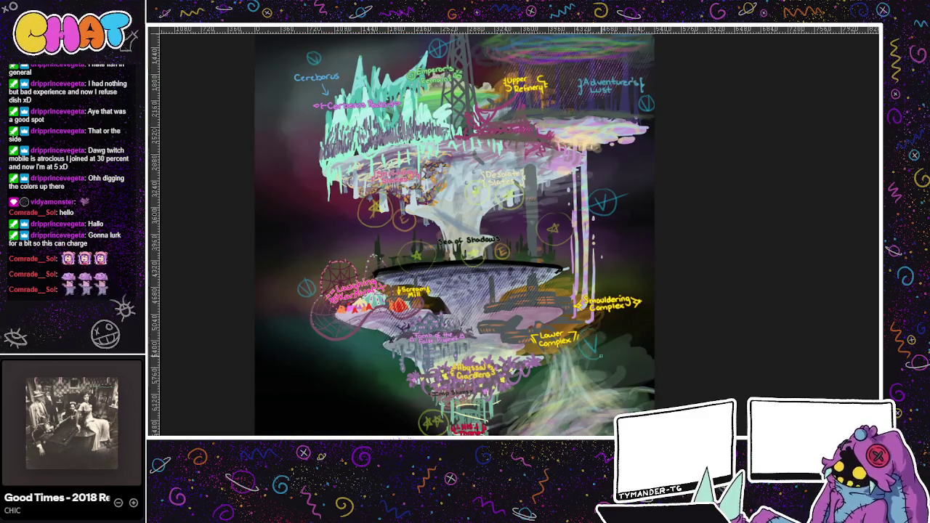
scroll(594, 337, up, 2)
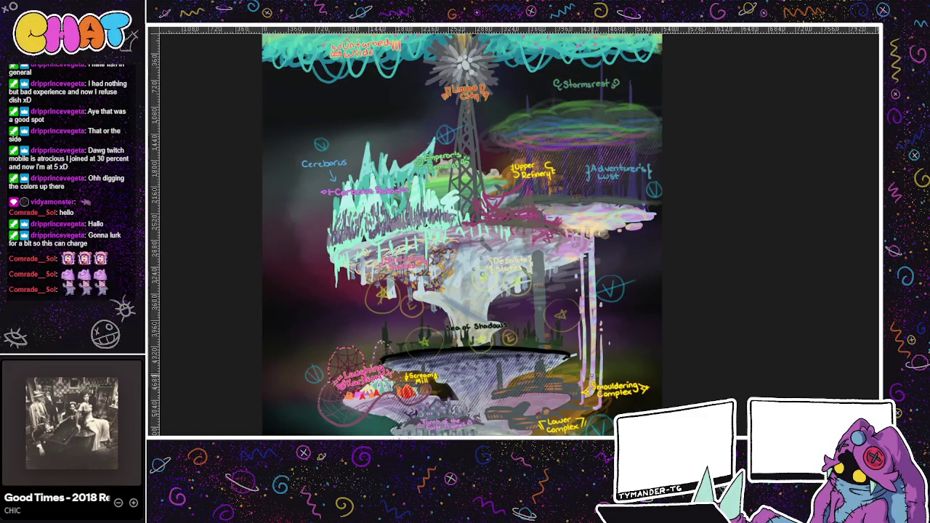
scroll(595, 337, down, 2)
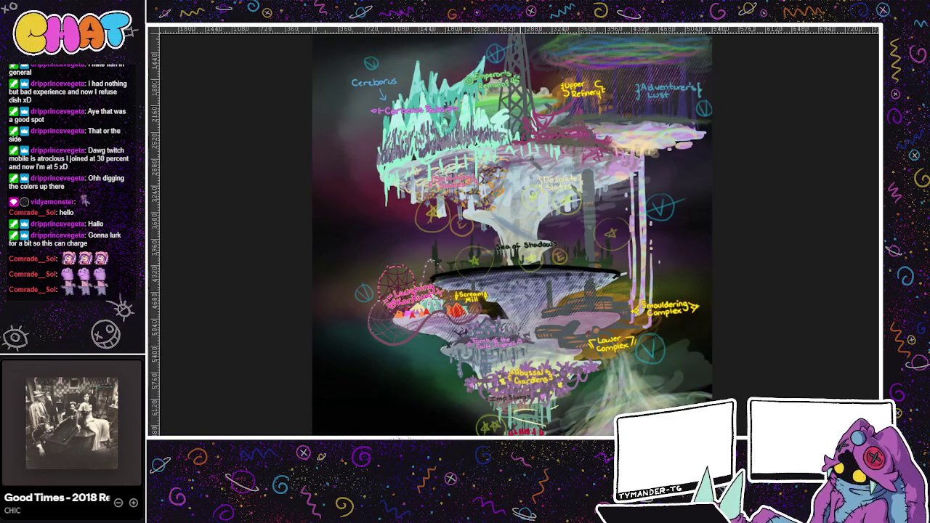
scroll(594, 337, up, 1)
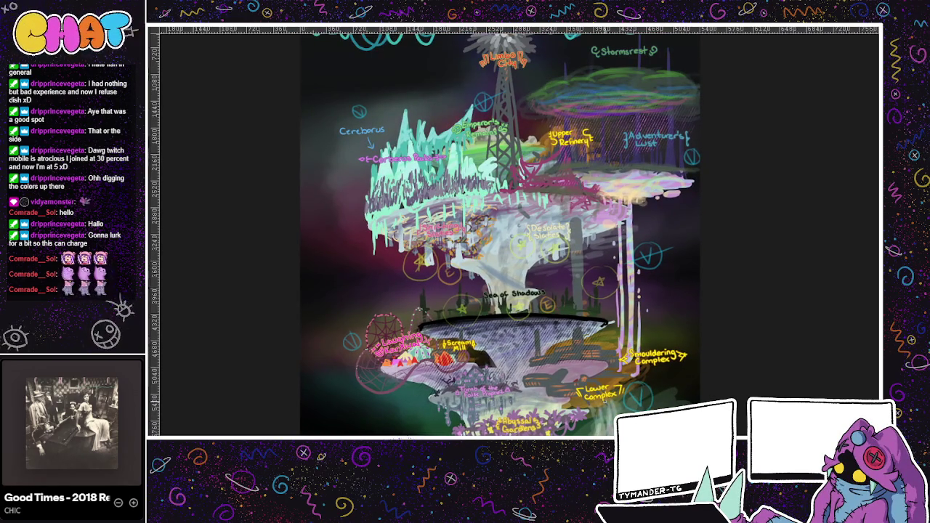
scroll(494, 233, up, 1)
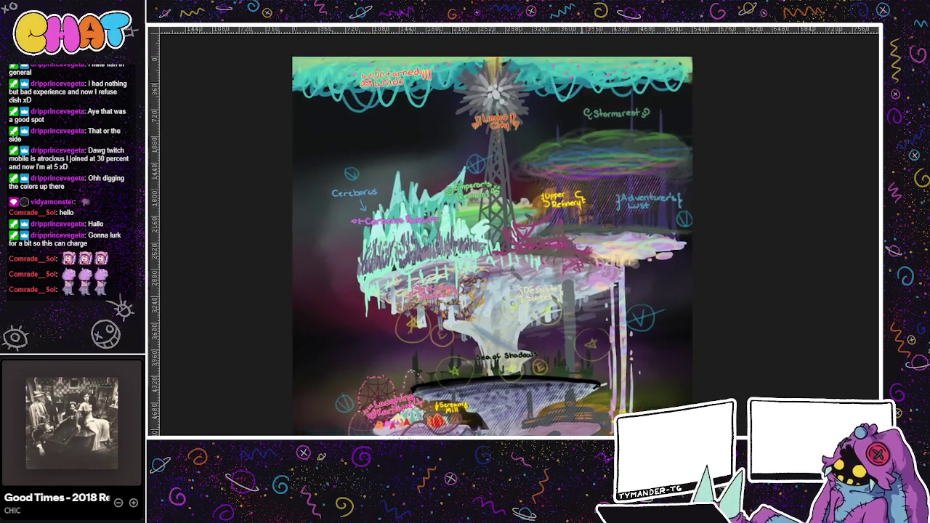
scroll(509, 233, down, 1)
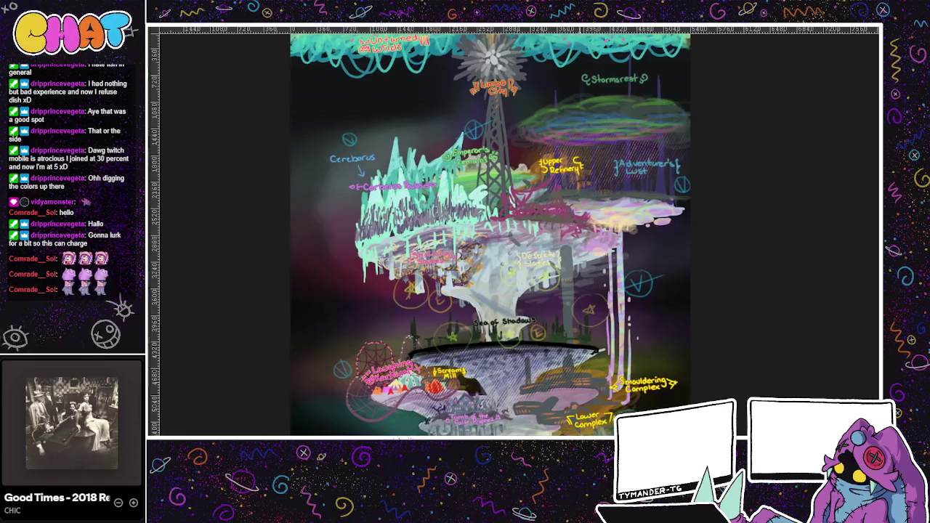
scroll(596, 424, down, 1)
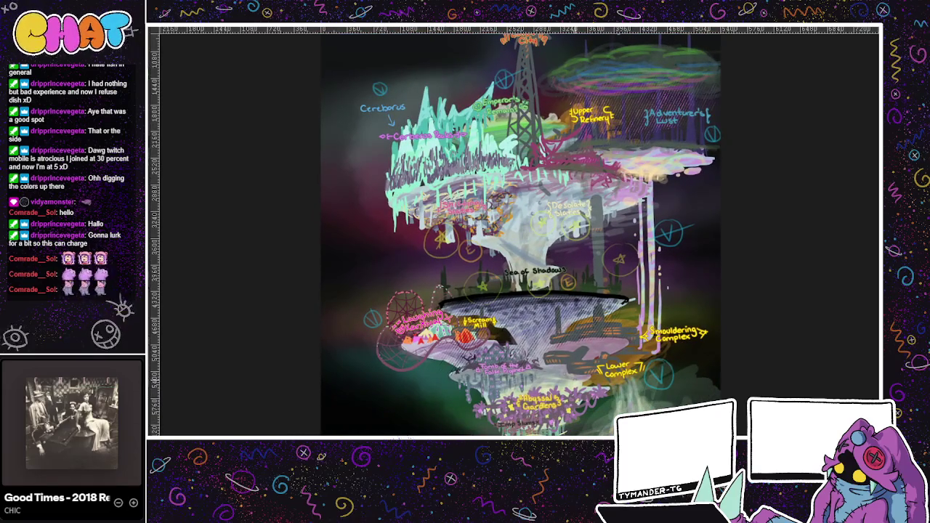
mouse_move(445, 408)
mouse_down()
mouse_move(445, 389)
mouse_move(452, 394)
mouse_up()
scroll(650, 397, up, 1)
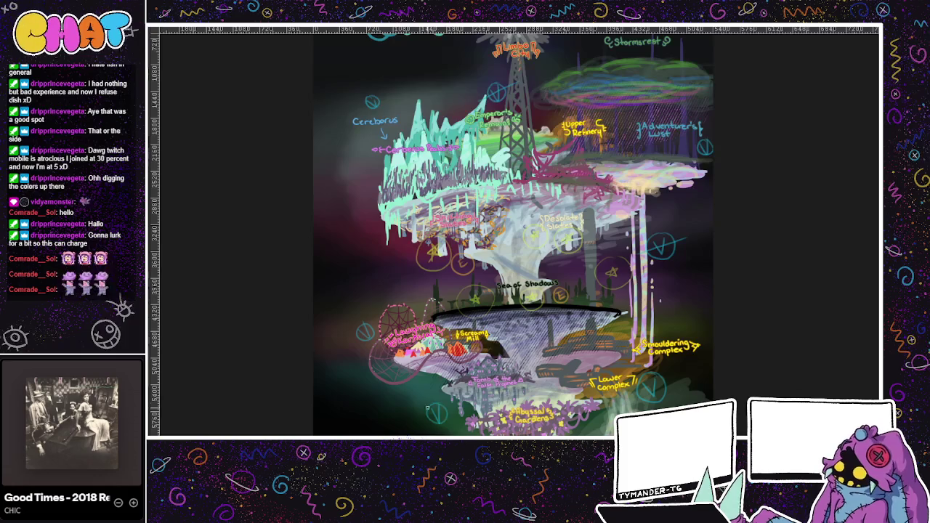
mouse_move(592, 470)
mouse_down()
mouse_move(595, 432)
mouse_move(567, 425)
mouse_up()
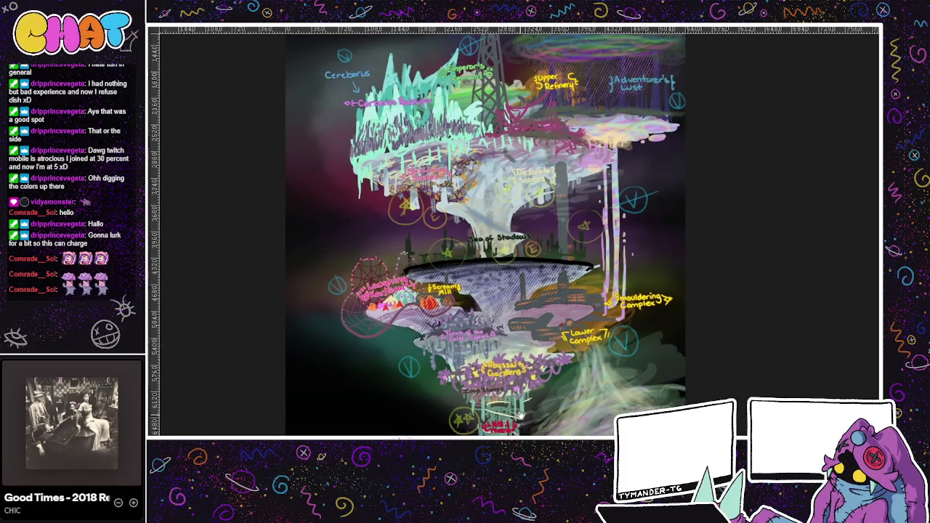
drag(479, 425, 555, 426)
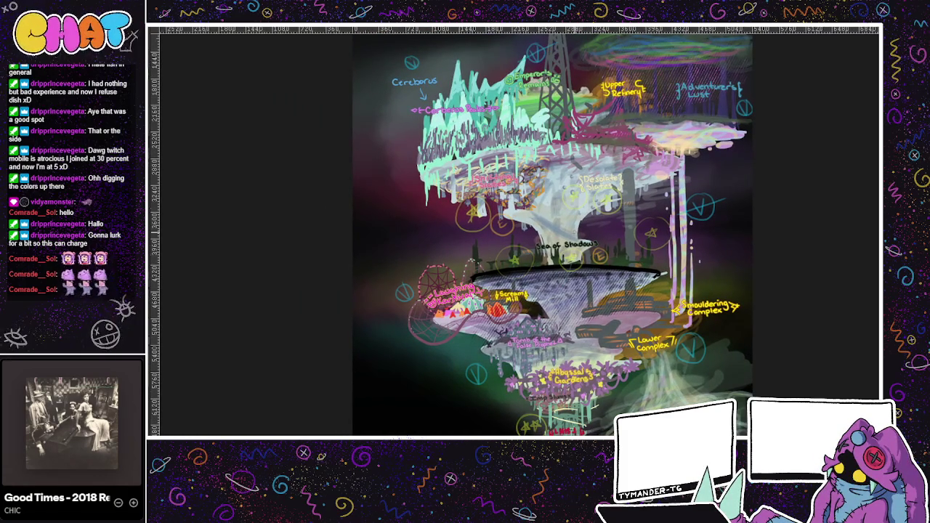
drag(458, 369, 444, 340)
drag(406, 376, 469, 337)
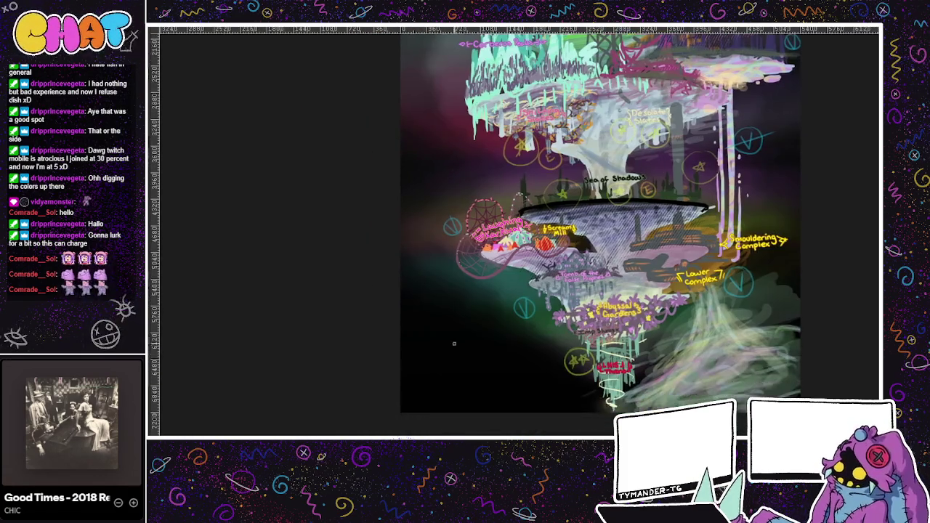
drag(784, 88, 602, 231)
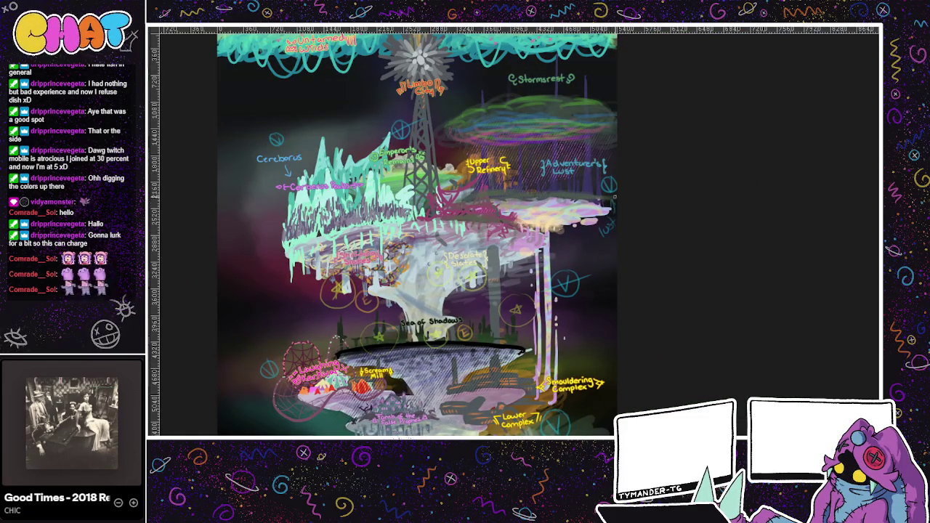
Handwrite 'envy' beside a right-side marker and 'wrath' beside the left-side area.
drag(610, 233, 643, 217)
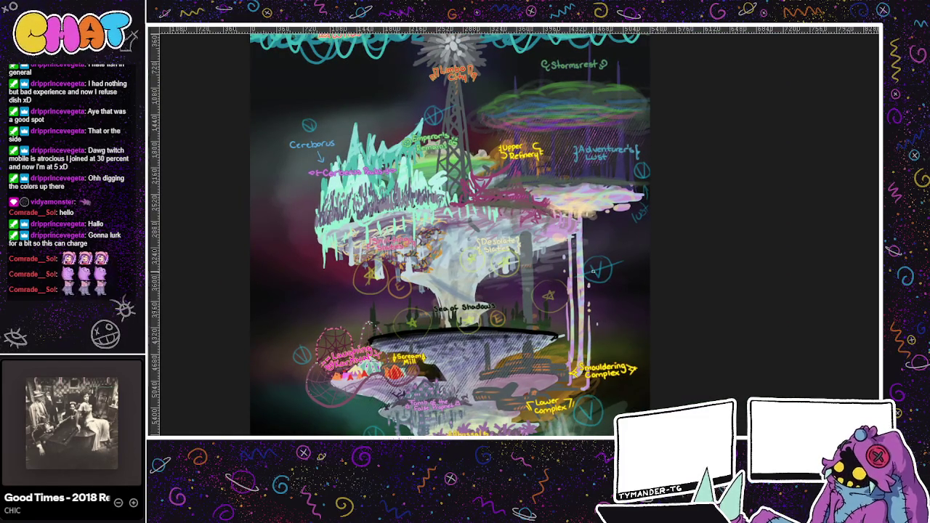
drag(609, 294, 649, 260)
drag(563, 271, 615, 241)
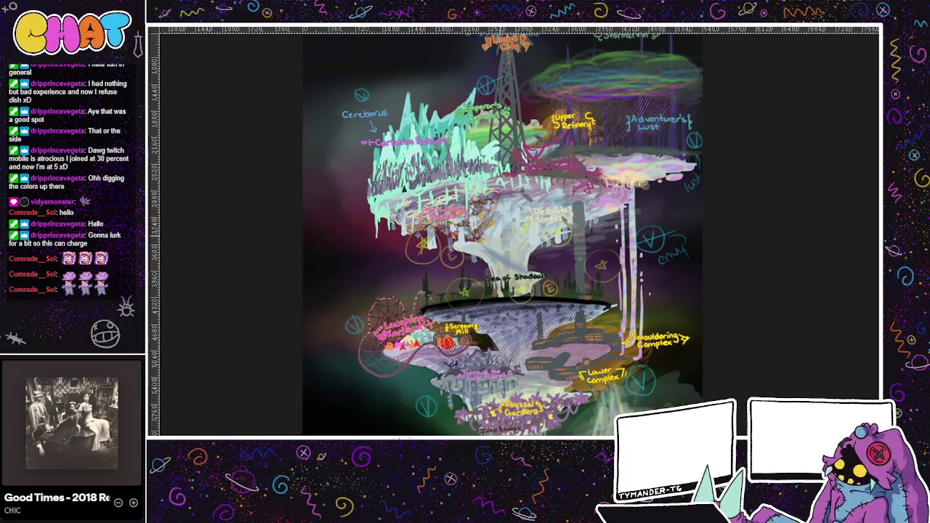
drag(340, 305, 359, 293)
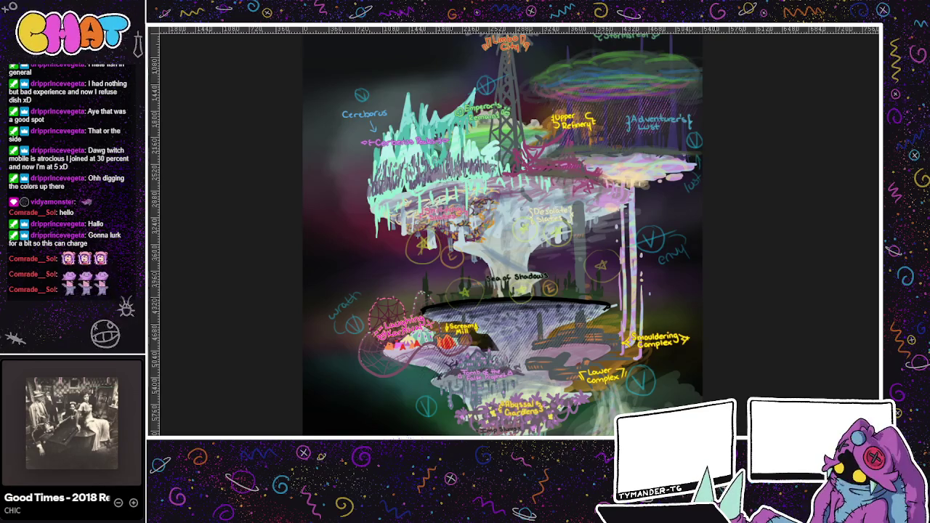
Write 'pride' near the top of the map, then undo it.
drag(678, 99, 637, 100)
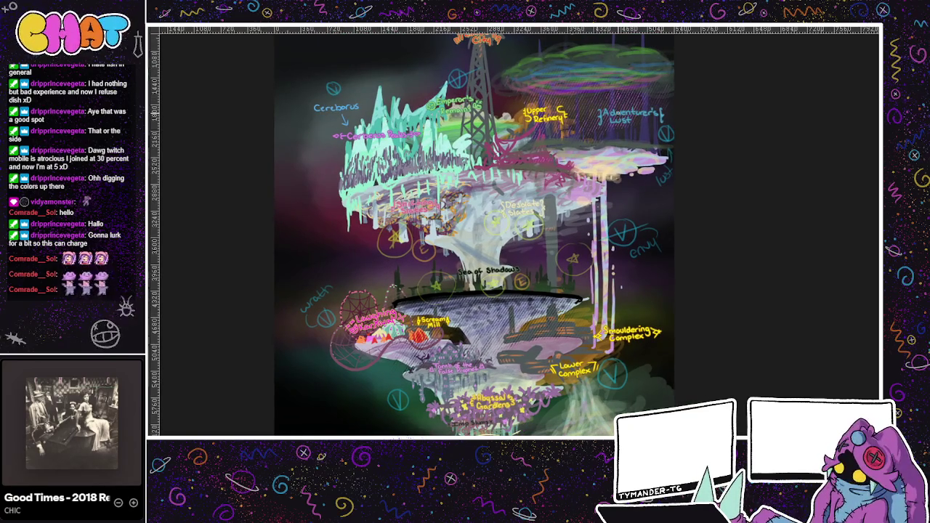
scroll(596, 377, down, 1)
drag(607, 353, 548, 368)
scroll(563, 380, up, 2)
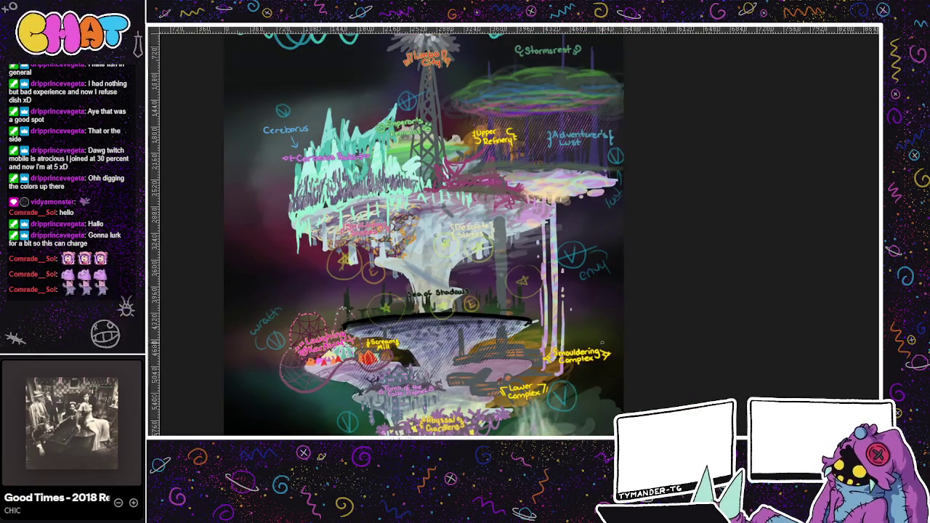
drag(563, 385, 583, 436)
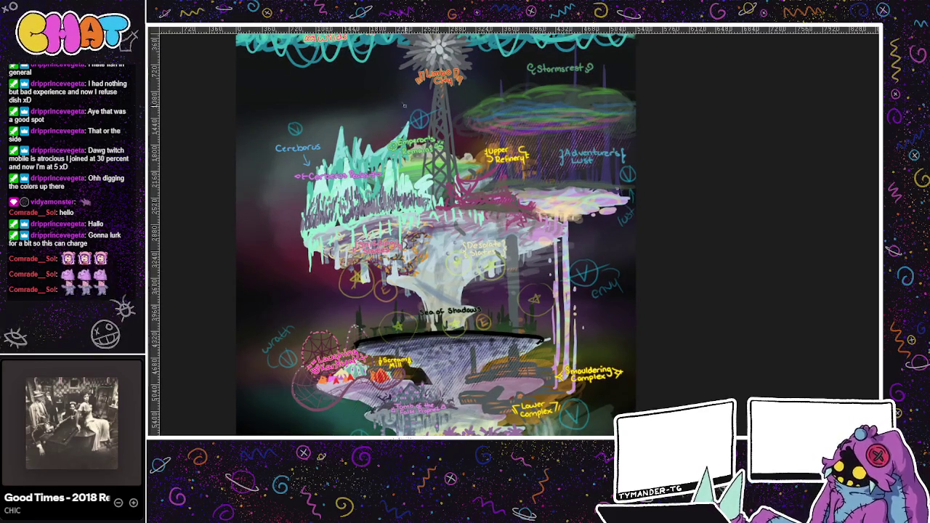
mouse_move(392, 108)
mouse_down()
mouse_move(412, 86)
mouse_move(417, 95)
mouse_up()
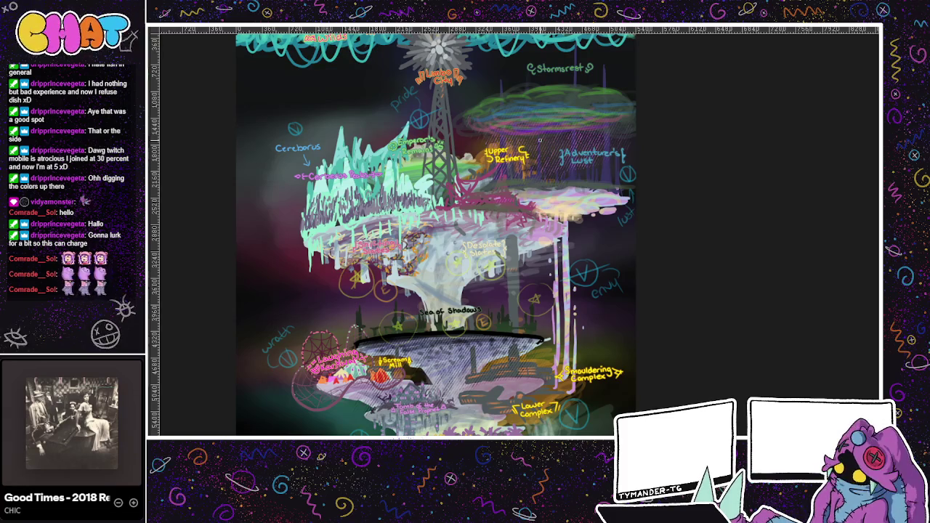
key(ctrl+z)
key(ctrl+z)
key(ctrl+z)
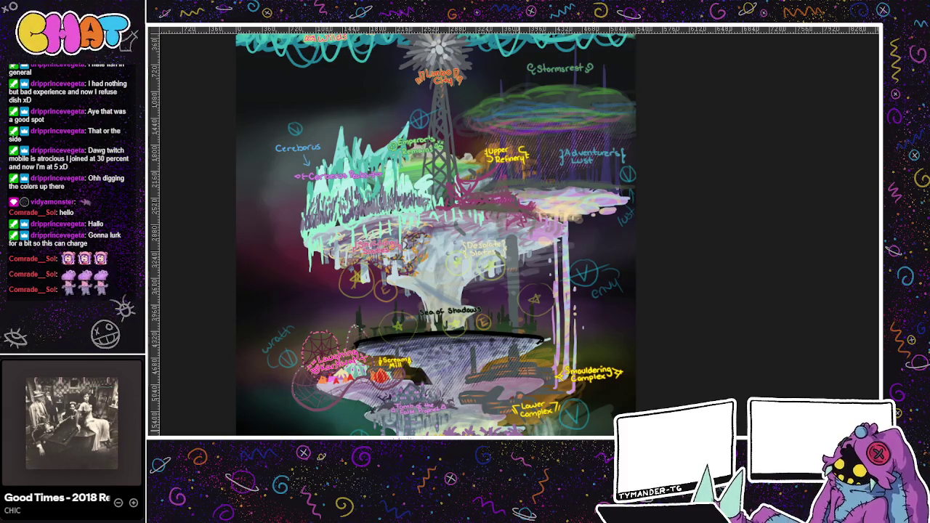
Write 'greed' beside the Lower Complex.
scroll(635, 387, down, 2)
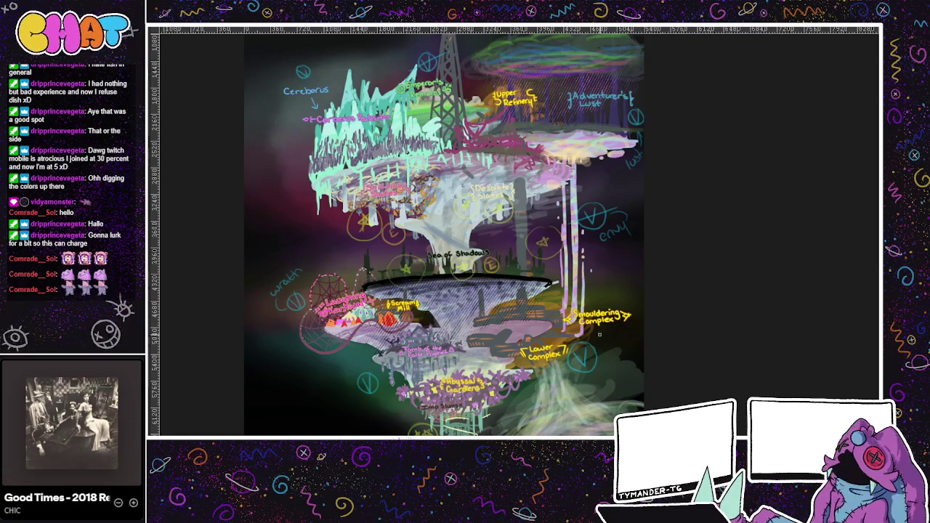
mouse_move(607, 360)
mouse_down()
mouse_move(606, 375)
mouse_move(622, 350)
mouse_move(641, 353)
mouse_move(657, 394)
mouse_up()
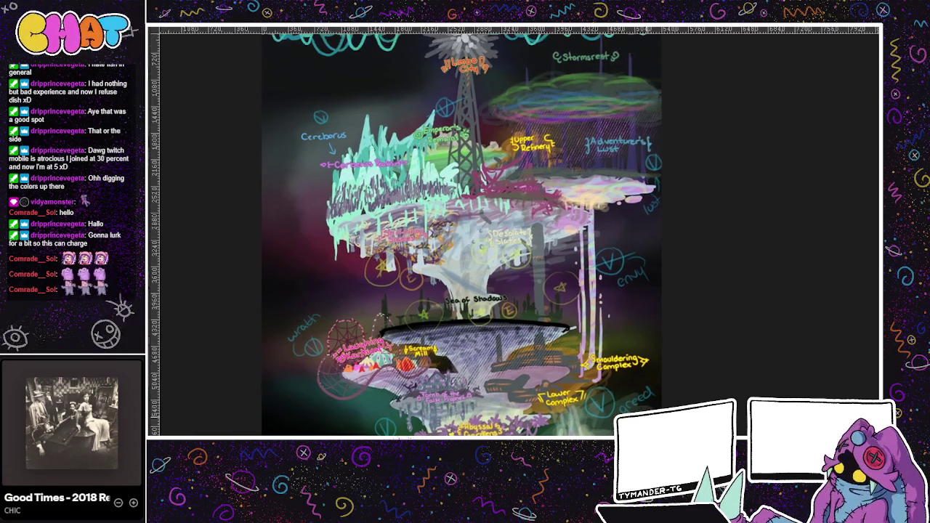
drag(582, 414, 587, 430)
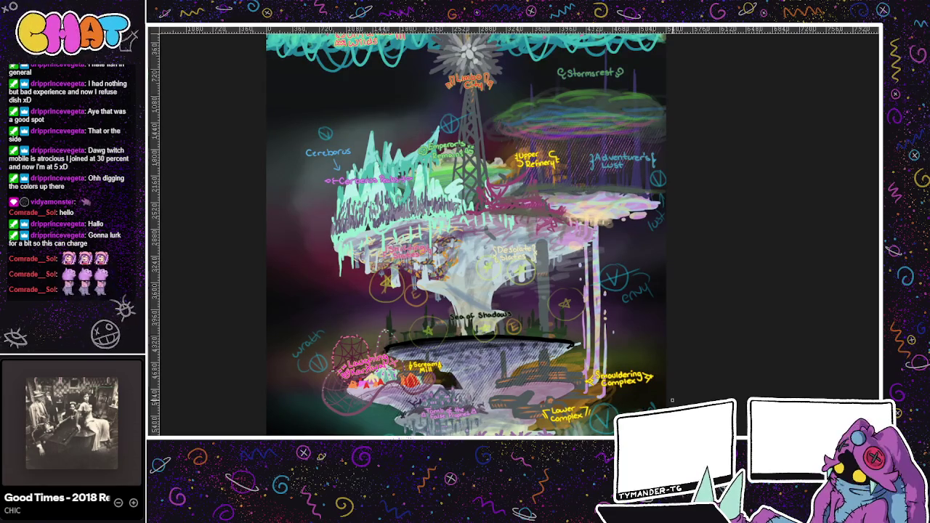
drag(596, 380, 650, 323)
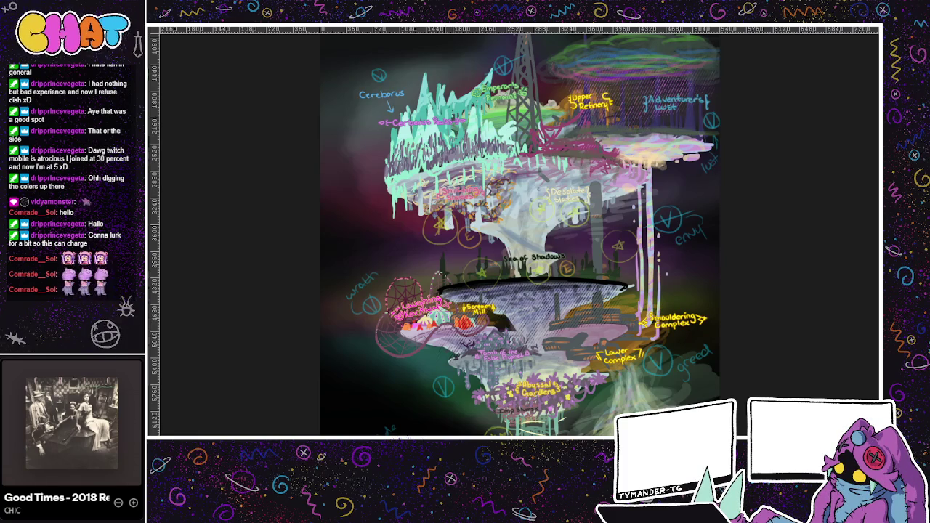
drag(516, 232, 463, 196)
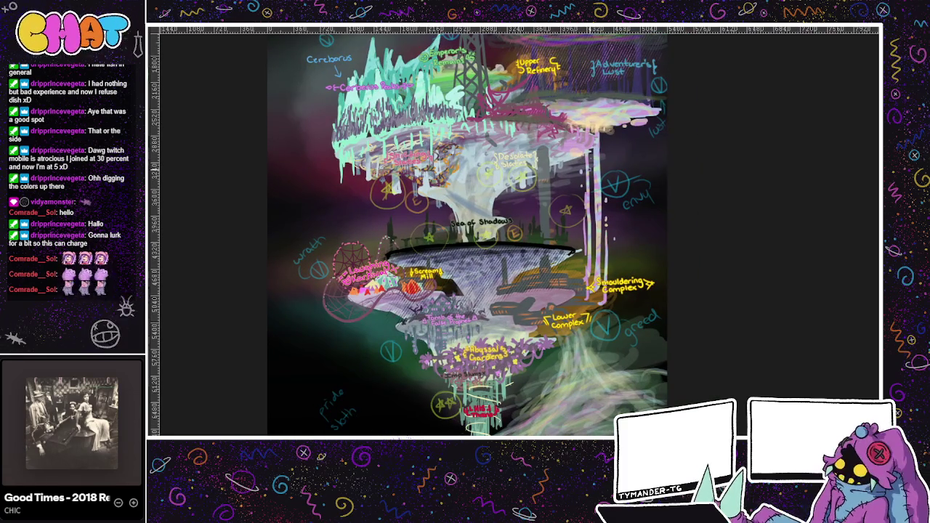
Write a first 'glut' label above the tower marker, then undo it.
mouse_move(500, 286)
mouse_down()
mouse_move(566, 249)
mouse_move(563, 292)
mouse_up()
drag(574, 157, 580, 206)
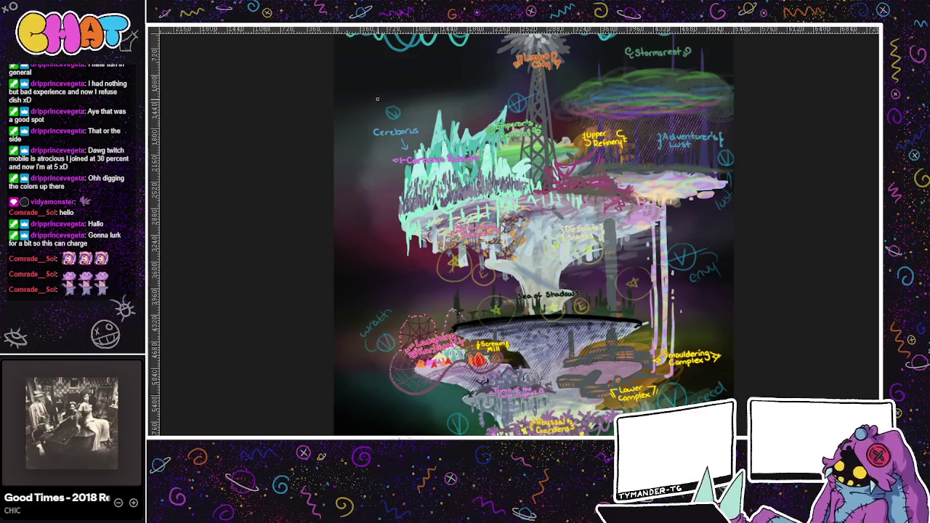
mouse_move(379, 97)
mouse_down()
mouse_move(378, 111)
mouse_move(411, 79)
mouse_up()
key(ctrl+z)
key(ctrl+z)
key(ctrl+z)
key(ctrl+z)
key(ctrl+z)
key(ctrl+z)
key(ctrl+z)
scroll(534, 231, down, 3)
scroll(534, 231, up, 2)
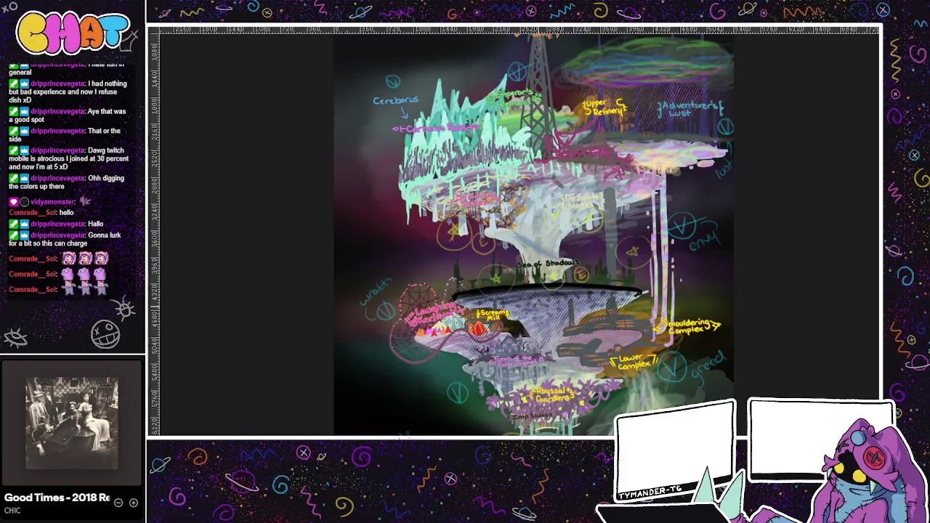
Handwrite 'pride' beside Cerberus and 'glutton' beside the tower top.
mouse_move(374, 74)
mouse_down()
mouse_move(390, 59)
mouse_move(397, 66)
mouse_up()
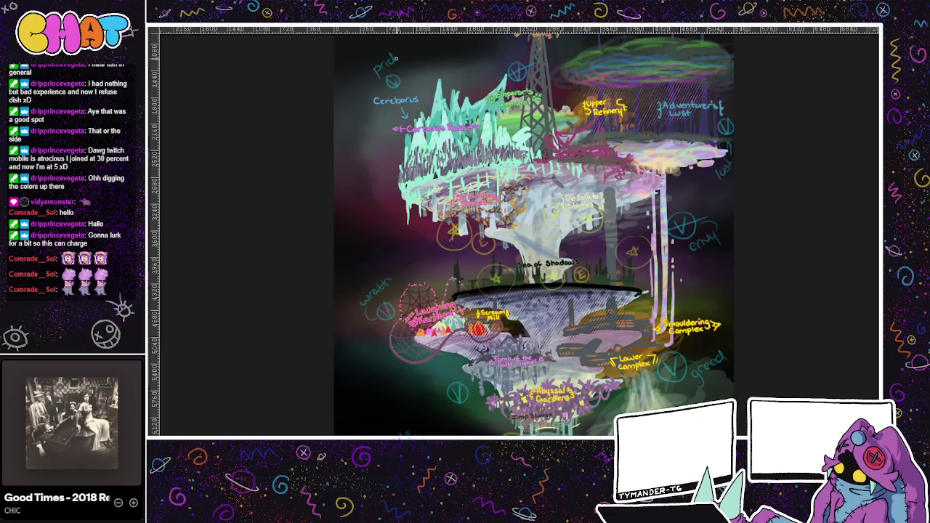
scroll(494, 61, up, 1)
mouse_move(490, 61)
mouse_down()
mouse_move(494, 71)
mouse_move(506, 51)
mouse_up()
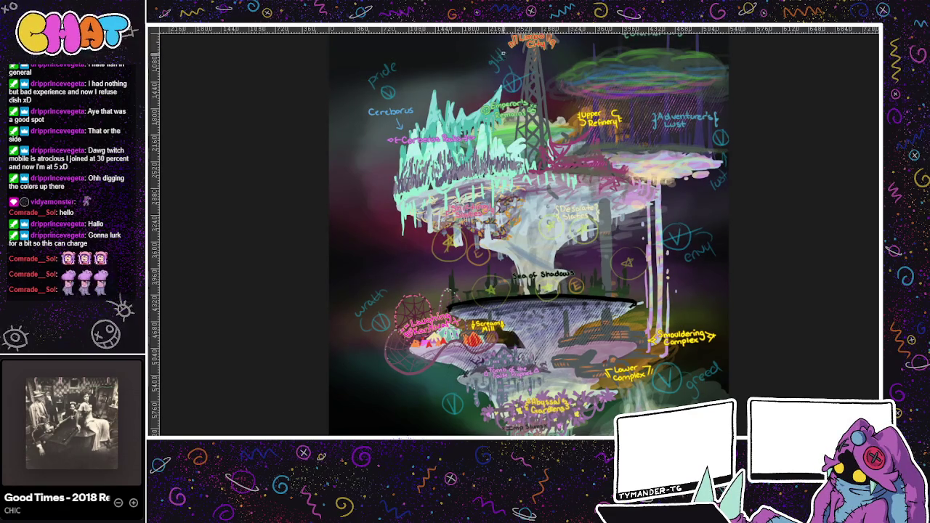
drag(548, 181, 548, 104)
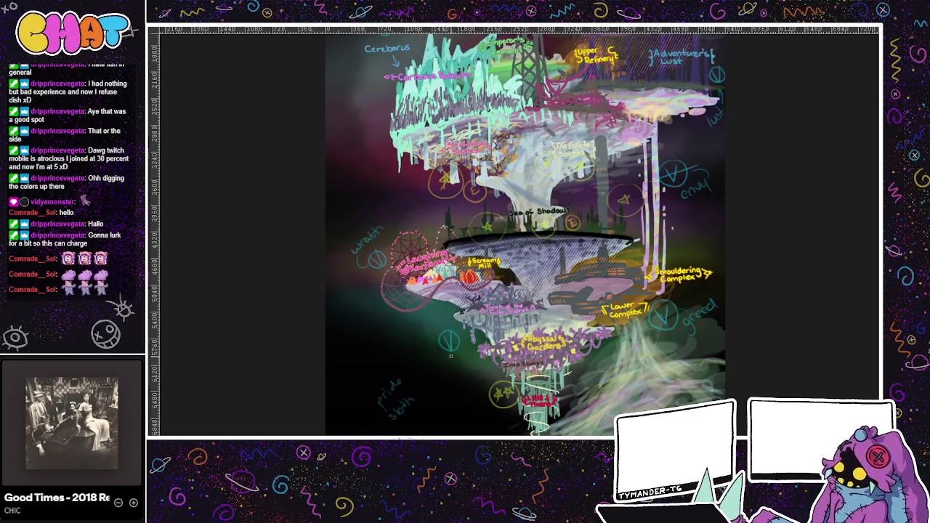
Write 'sloth' near the Abyssal Gardens and lasso the pride and sloth notes.
mouse_move(452, 368)
mouse_down()
mouse_move(445, 375)
mouse_move(459, 370)
mouse_up()
drag(462, 360, 474, 369)
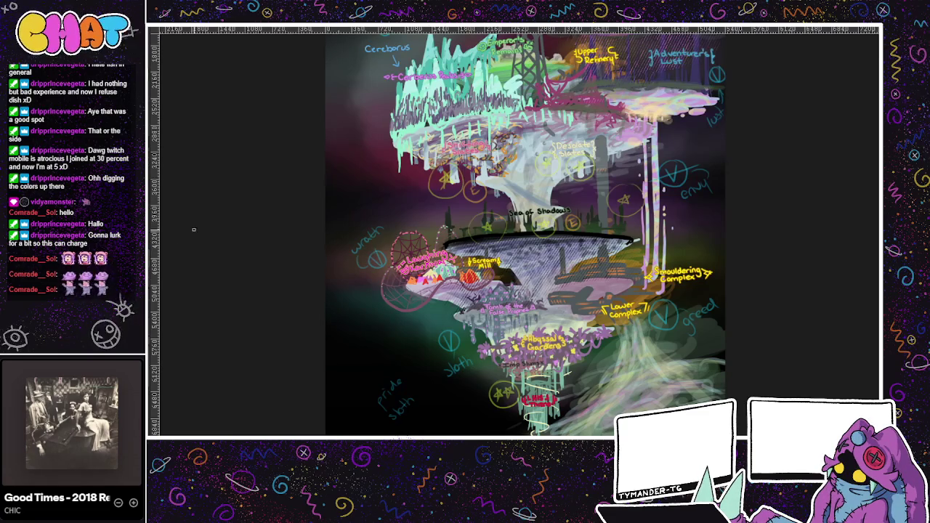
drag(424, 385, 421, 384)
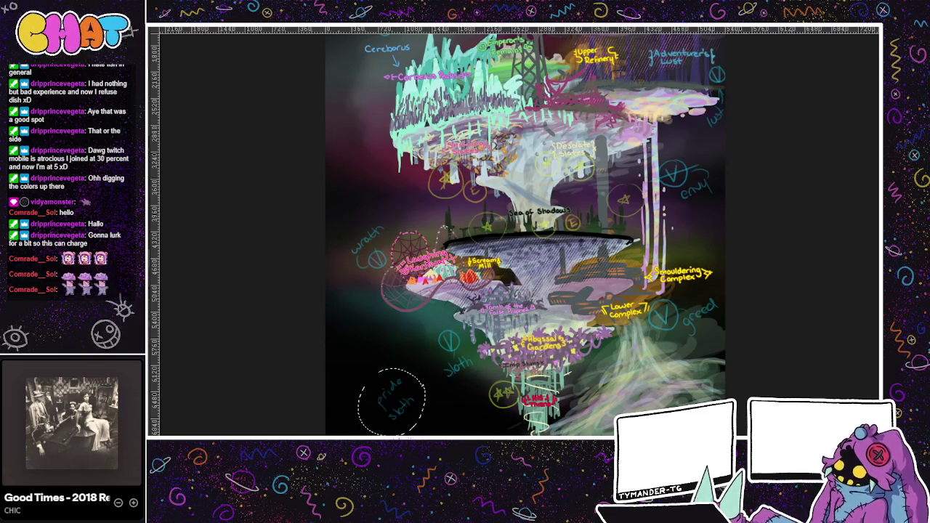
drag(678, 303, 585, 377)
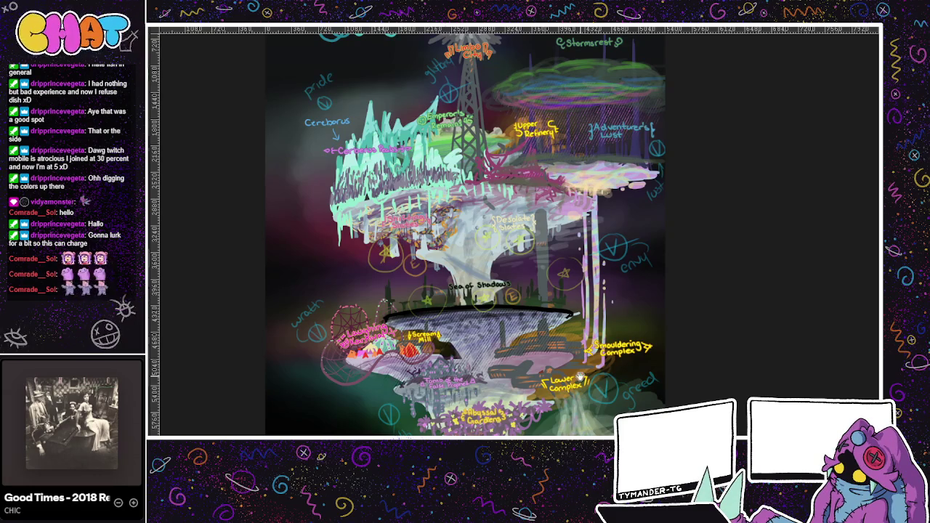
mouse_move(580, 375)
mouse_down()
mouse_move(648, 384)
mouse_move(621, 394)
mouse_up()
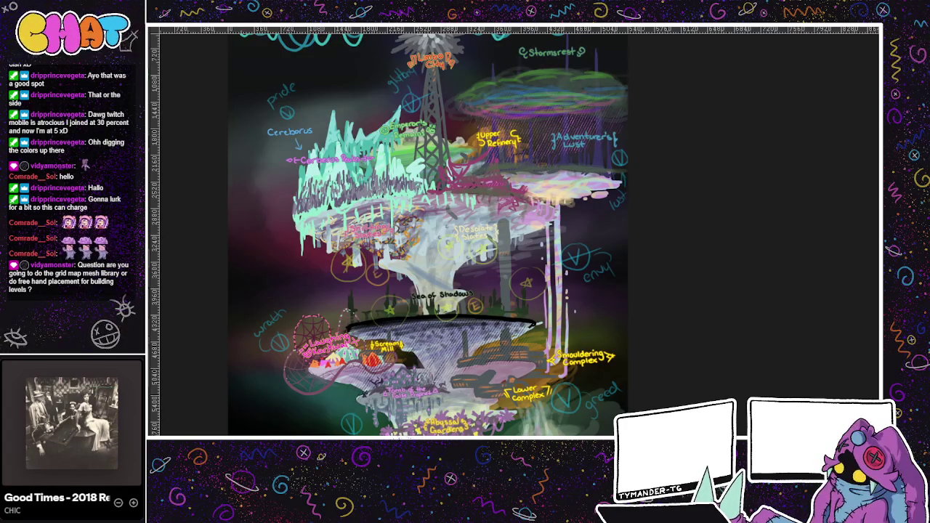
key(ctrl+Tab)
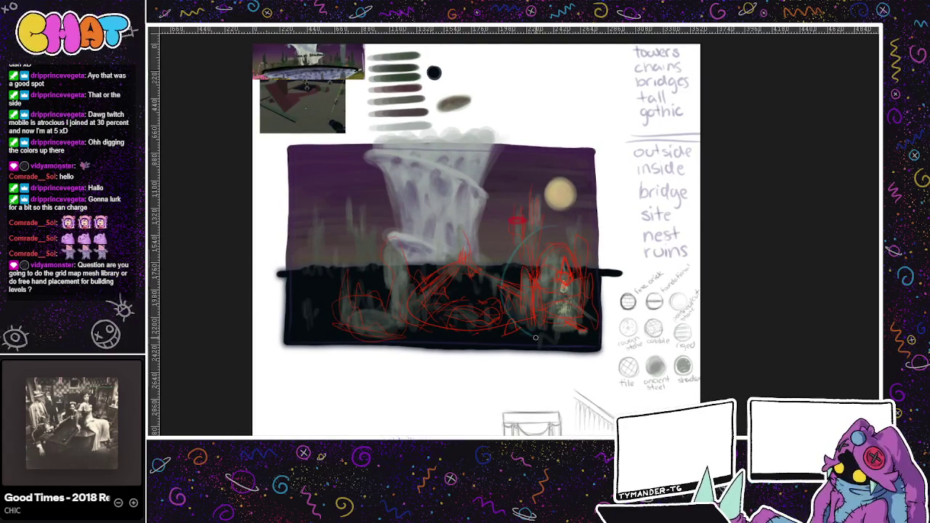
Swap the waterfall scene's red sketch and notes for the teal, orange and pink labelled layout sketch.
mouse_move(570, 305)
mouse_down()
mouse_move(544, 265)
mouse_move(544, 277)
mouse_up()
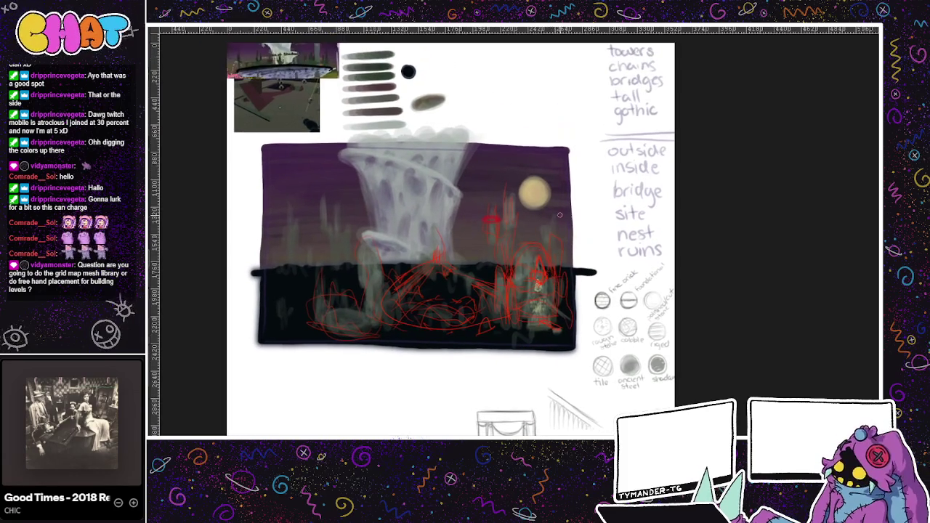
drag(503, 255, 502, 313)
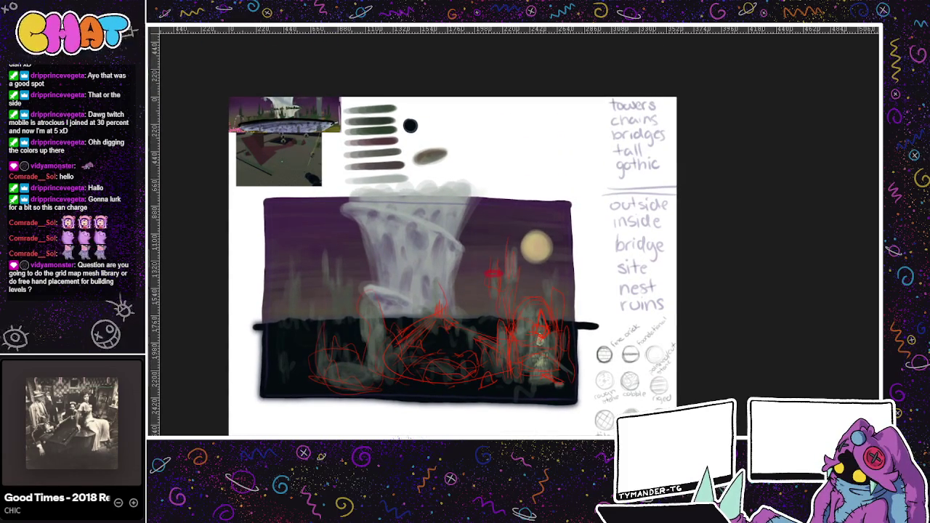
key(ctrl+z)
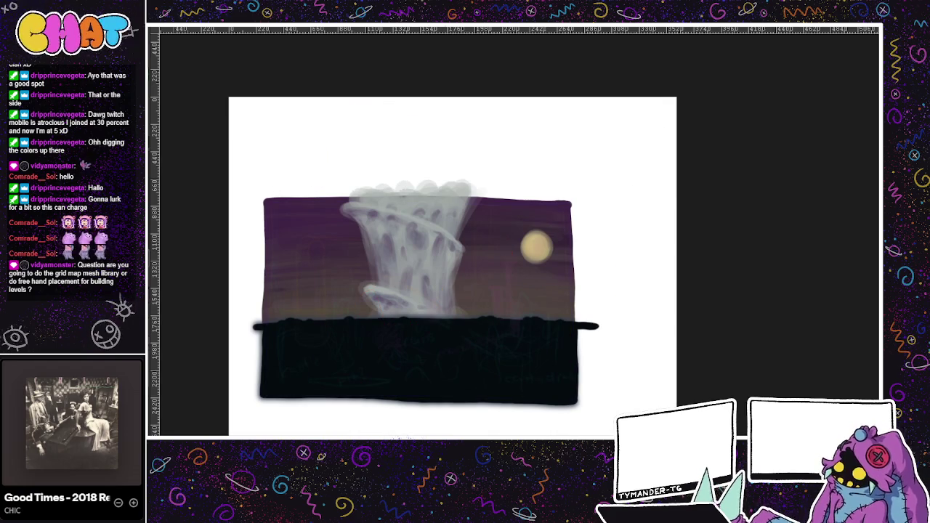
key(ctrl+z)
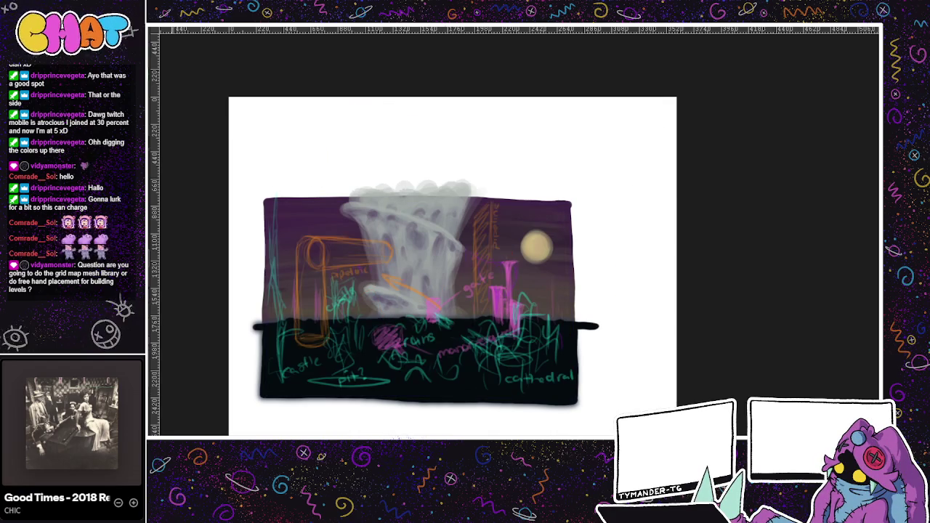
Write a cyan 'tower' label beside the moon and underline 'cathedral'.
scroll(581, 291, up, 3)
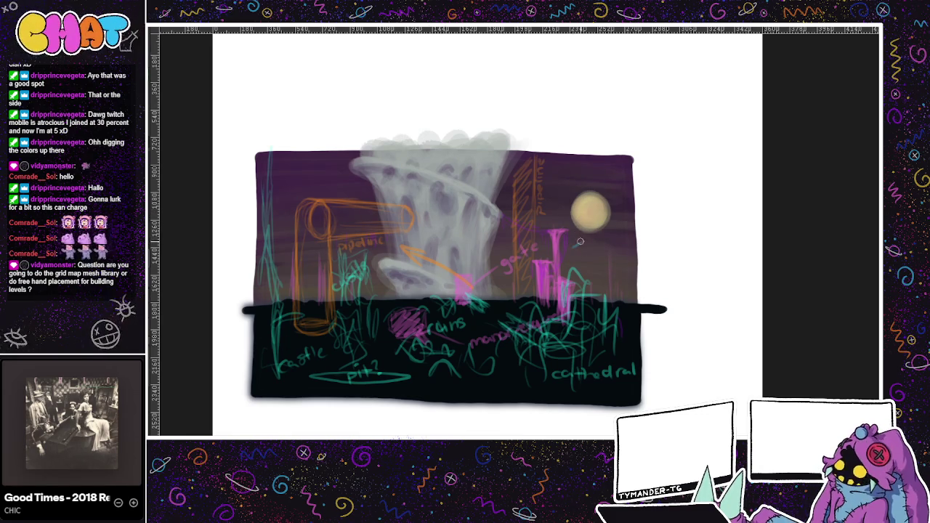
mouse_move(573, 246)
mouse_down()
mouse_move(597, 243)
mouse_move(621, 216)
mouse_up()
drag(553, 378, 642, 371)
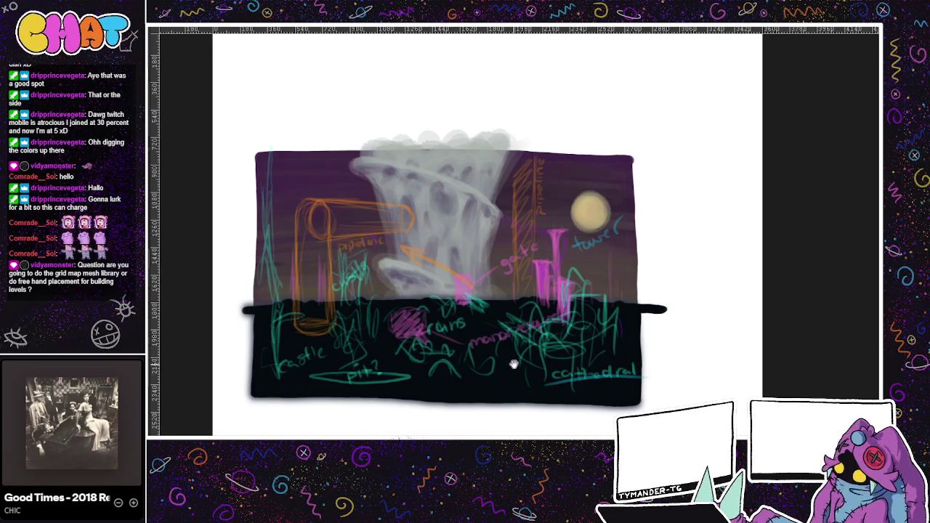
drag(511, 368, 536, 371)
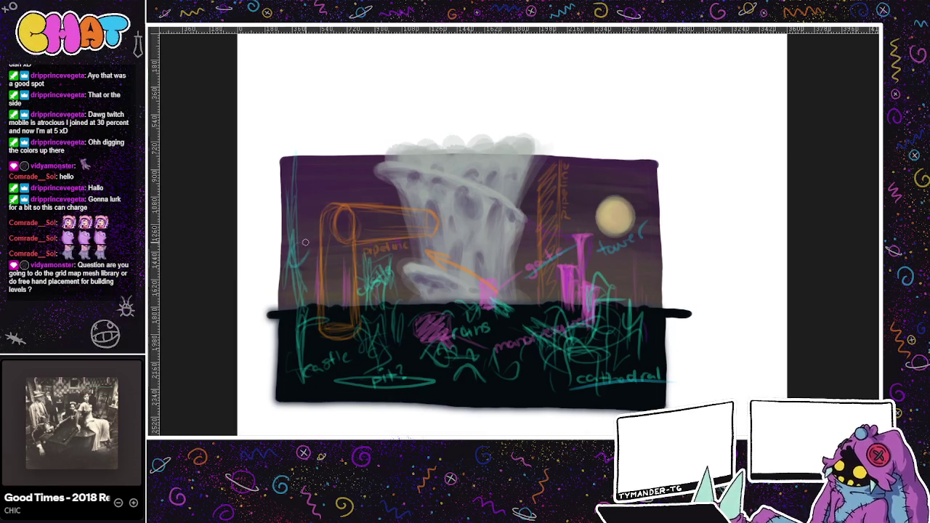
Add cyan notes by the orange tower and 'pit?', then circle the cathedral area.
drag(299, 254, 318, 226)
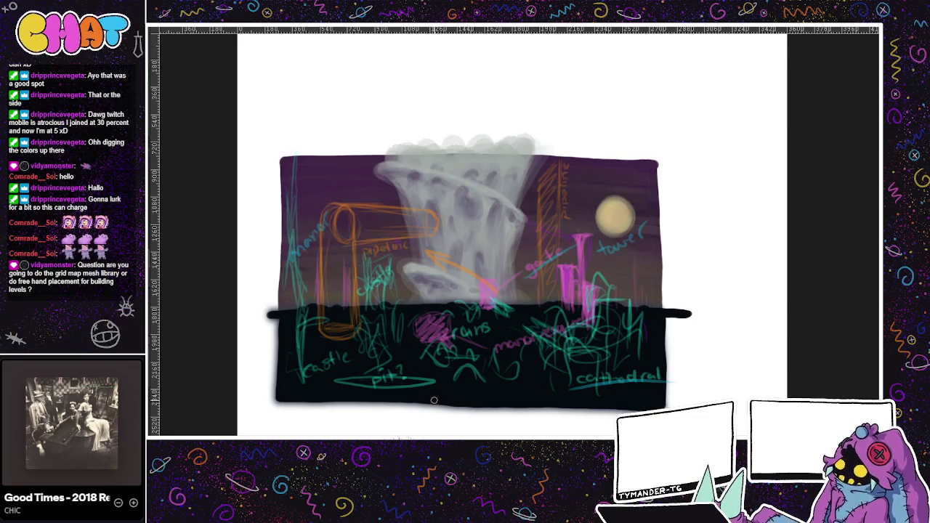
drag(420, 368, 427, 363)
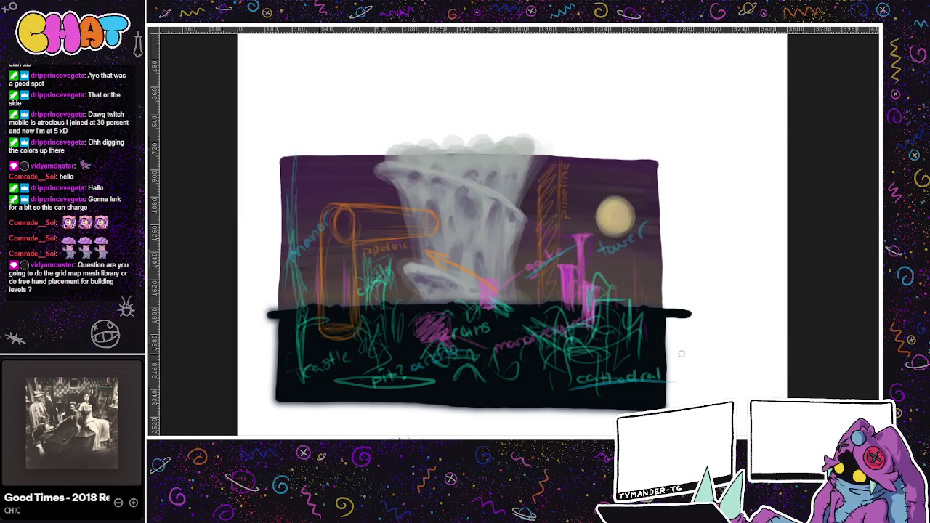
drag(646, 339, 596, 342)
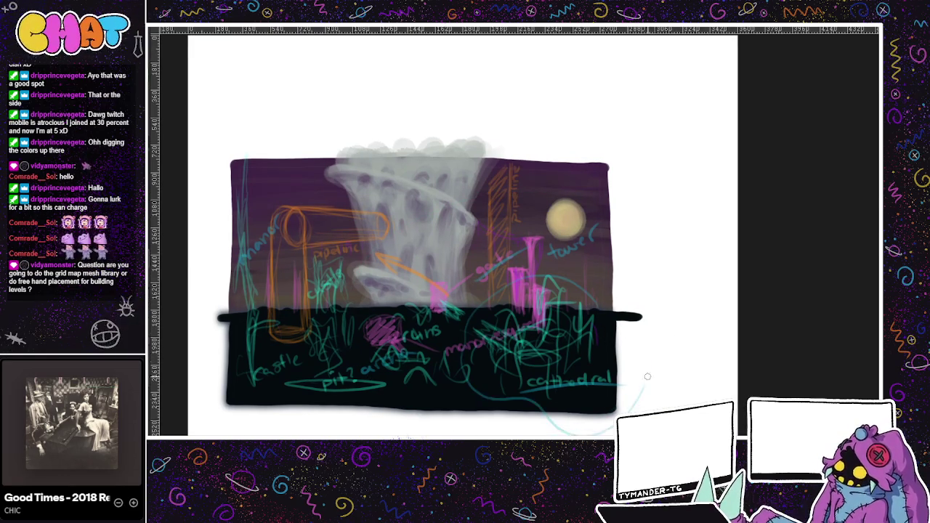
mouse_move(471, 365)
mouse_down()
mouse_move(556, 276)
mouse_move(569, 397)
mouse_move(509, 392)
mouse_move(472, 313)
mouse_move(603, 320)
mouse_move(493, 314)
mouse_up()
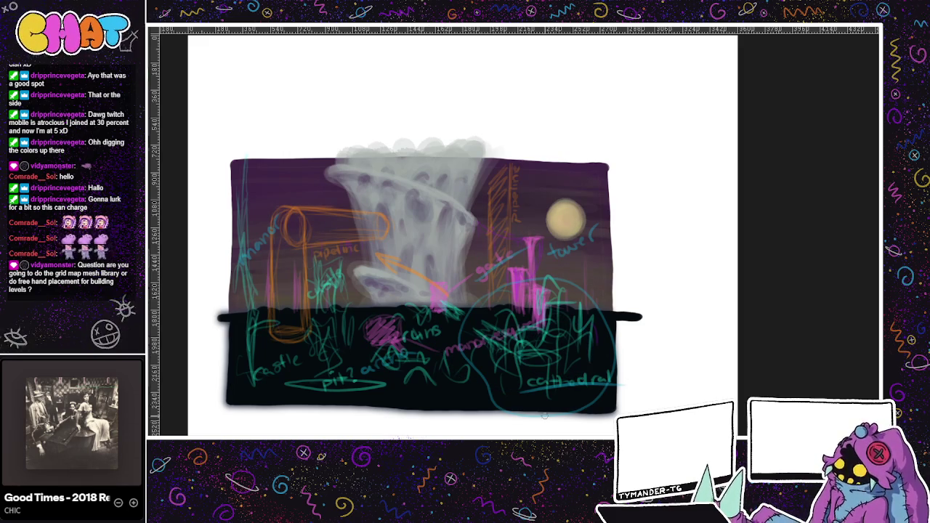
Draw a bracket and arc for the props note, undoing two stray strokes.
drag(571, 410, 546, 425)
drag(473, 433, 485, 422)
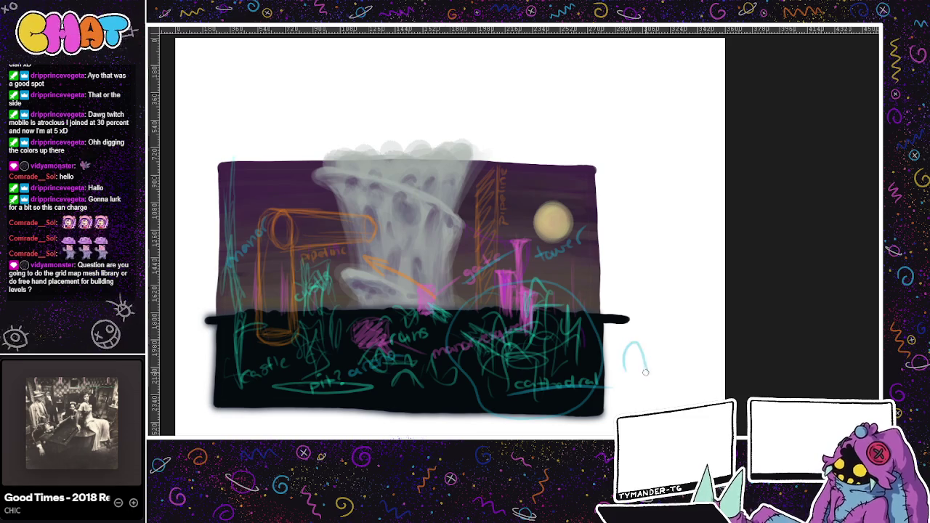
mouse_move(624, 377)
mouse_down()
mouse_move(673, 351)
mouse_move(541, 351)
mouse_move(595, 336)
mouse_move(664, 375)
mouse_up()
key(ctrl+z)
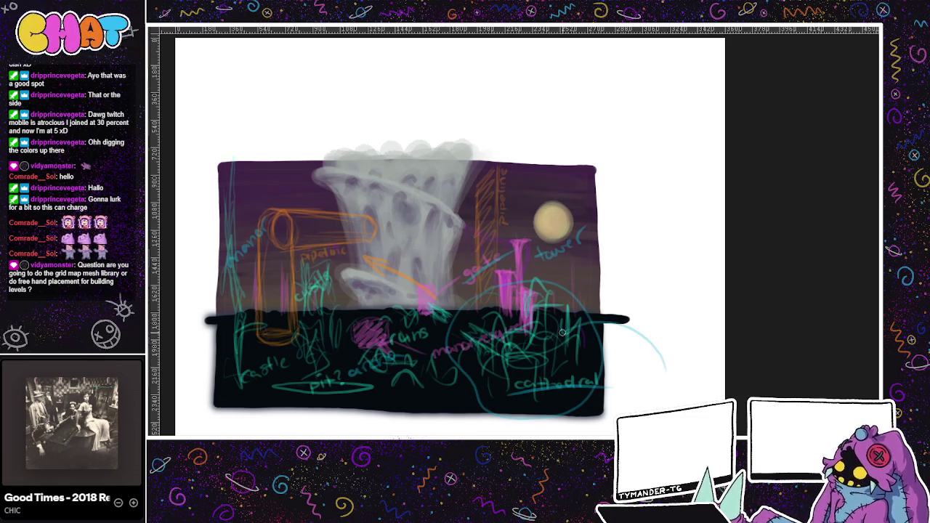
key(ctrl+z)
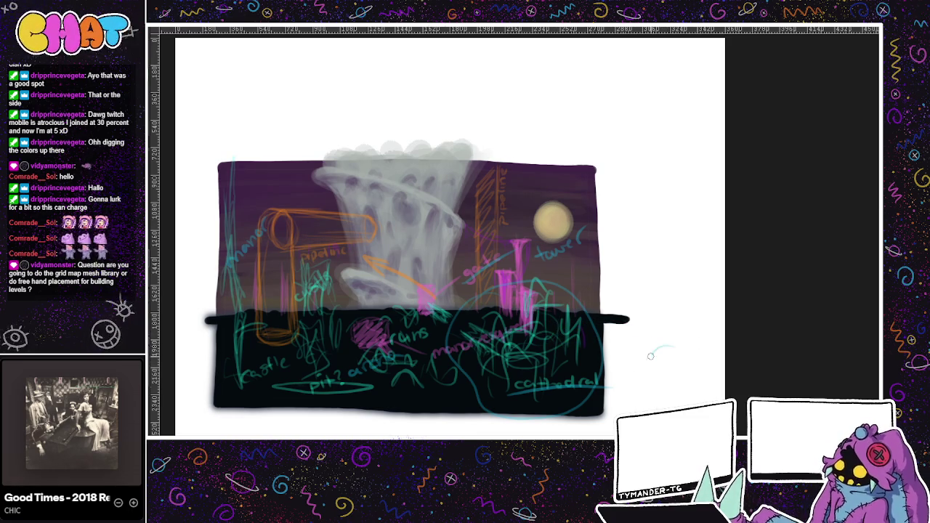
mouse_move(626, 349)
mouse_down()
mouse_move(630, 380)
mouse_move(643, 356)
mouse_move(675, 350)
mouse_up()
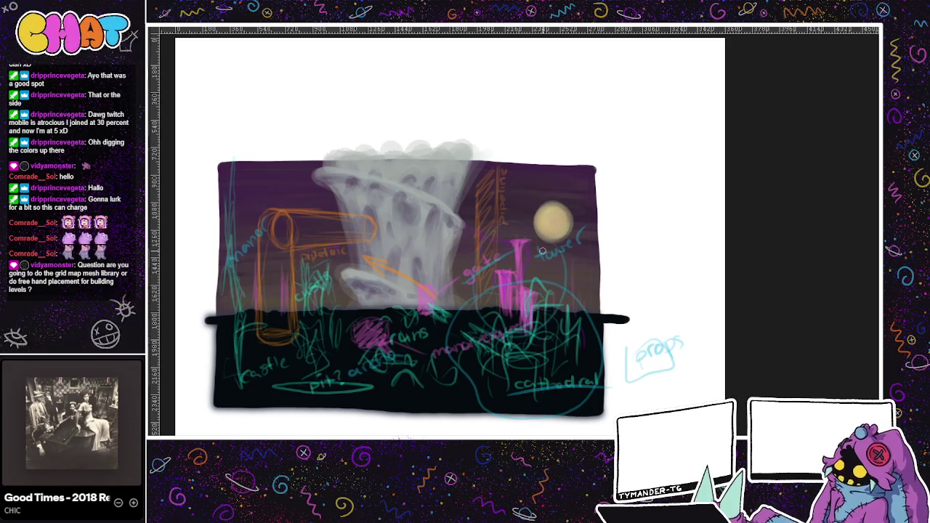
drag(642, 345, 607, 327)
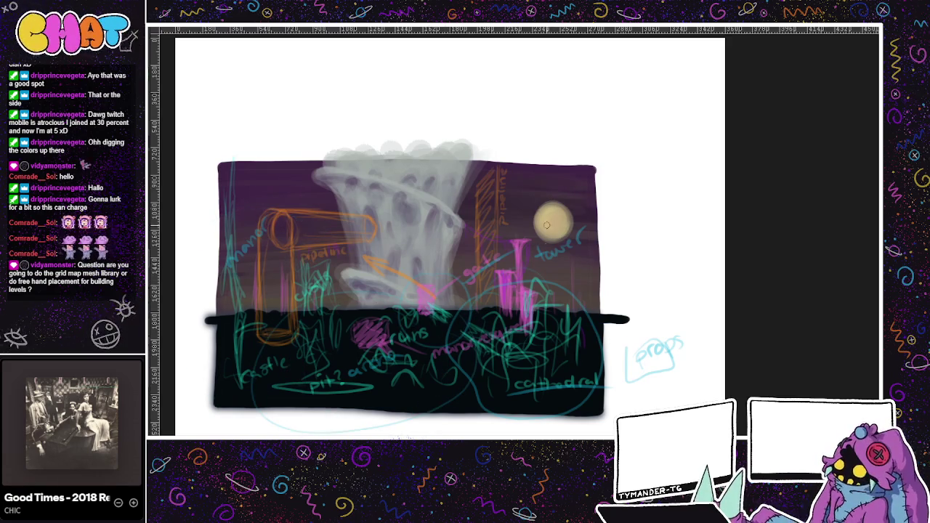
Loop a large circle around the left side of the sketch map.
drag(459, 248, 462, 372)
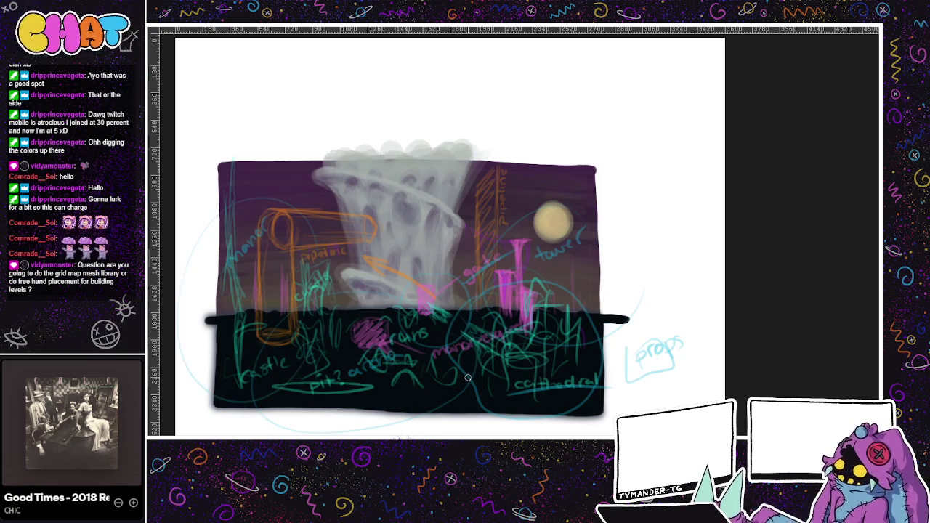
drag(610, 384, 610, 389)
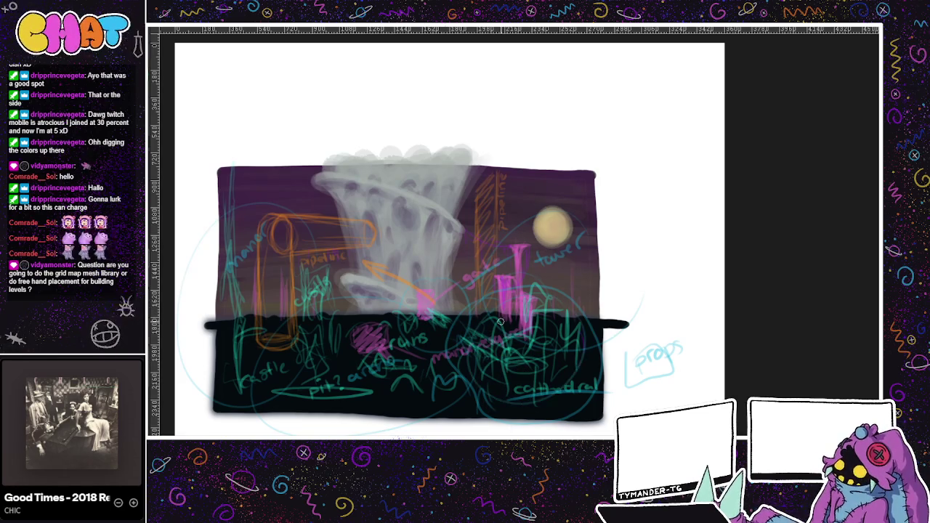
drag(547, 378, 505, 387)
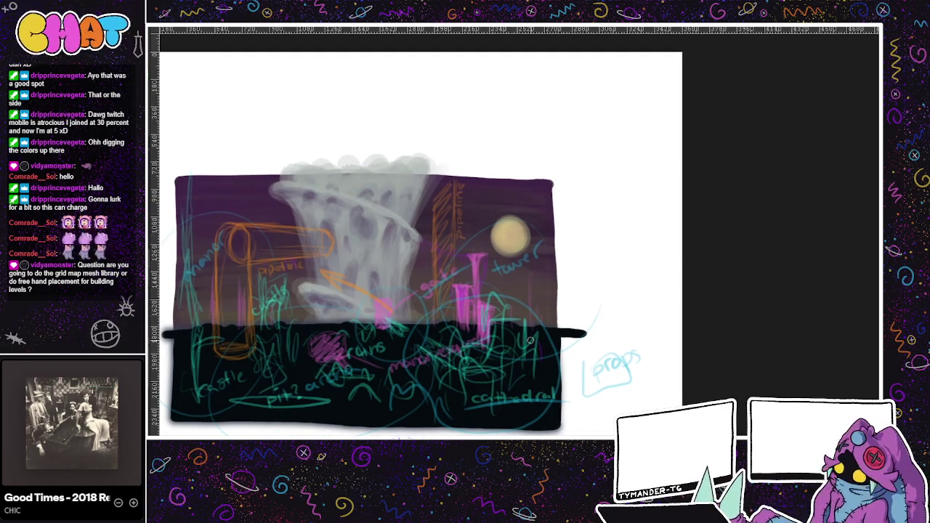
drag(577, 359, 640, 355)
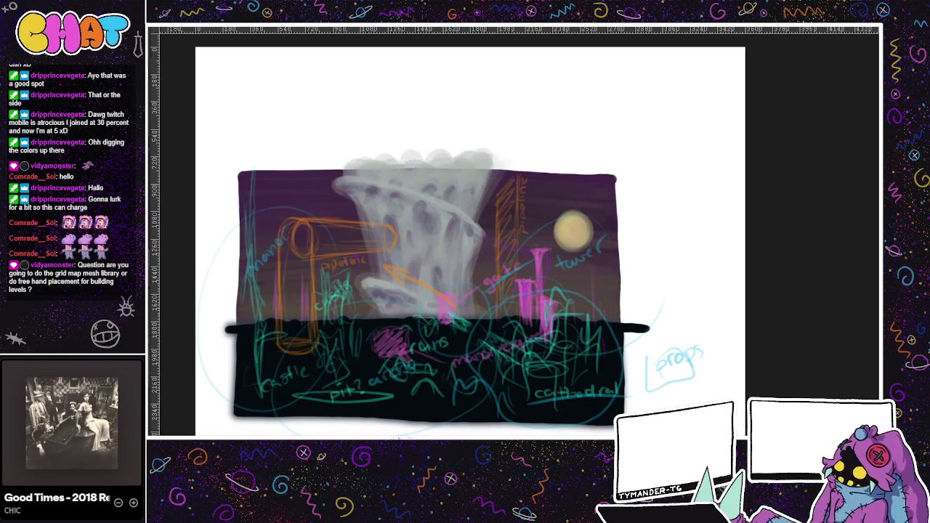
Hide the blue annotation layer and bring up the finished floating-island map.
key(ctrl+z)
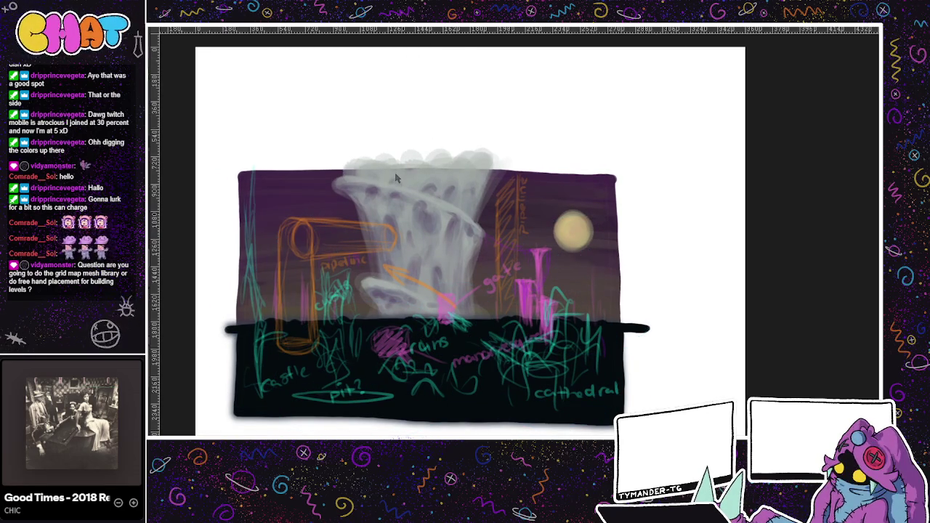
key(ctrl+Tab)
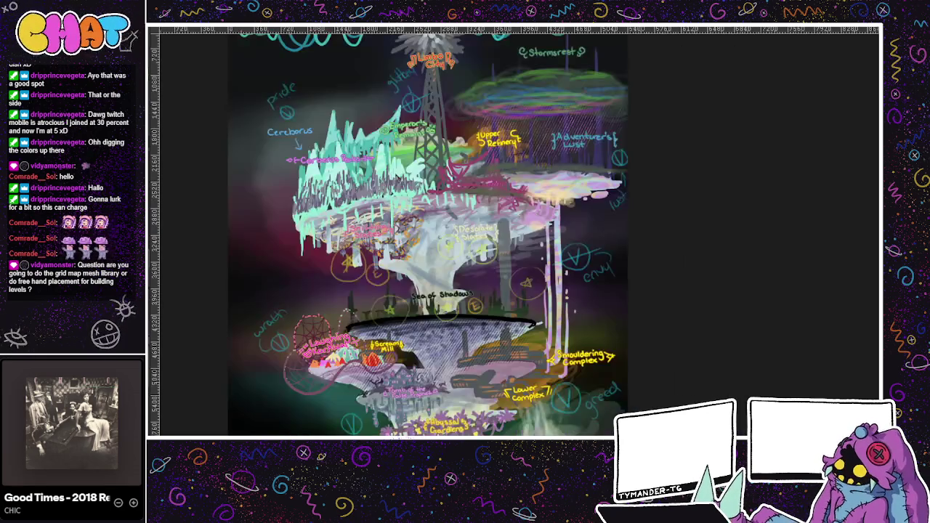
scroll(653, 400, left, 2)
scroll(668, 392, down, 2)
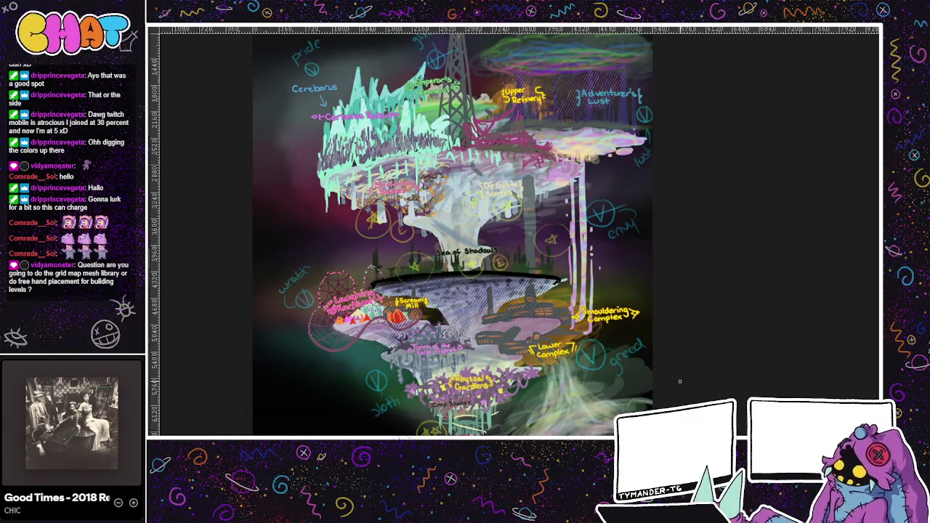
Pan and scroll around the finished map to frame the E marker beside Sea of Shadows.
mouse_move(660, 141)
mouse_down()
mouse_move(615, 206)
mouse_move(596, 182)
mouse_move(593, 217)
mouse_move(615, 234)
mouse_move(666, 216)
mouse_up()
scroll(590, 365, up, 1)
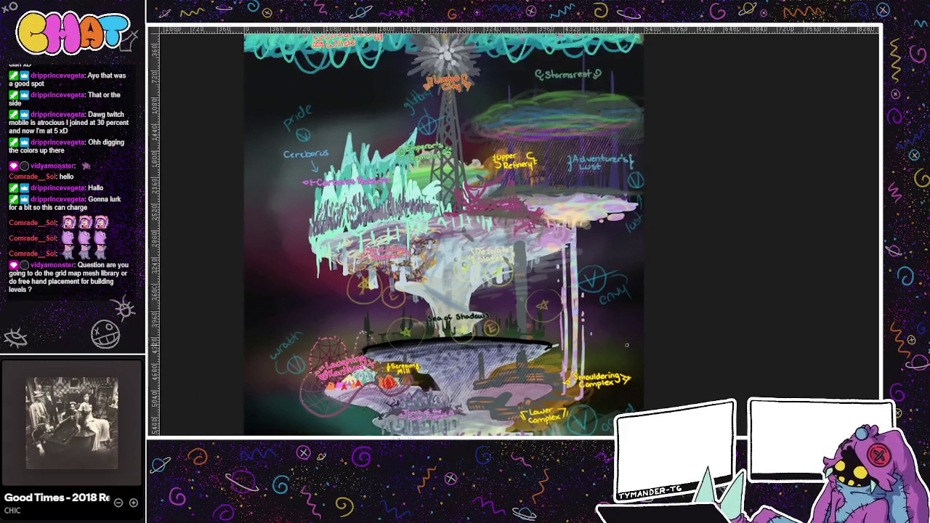
scroll(592, 372, up, 1)
scroll(592, 372, up, 1)
scroll(614, 372, down, 1)
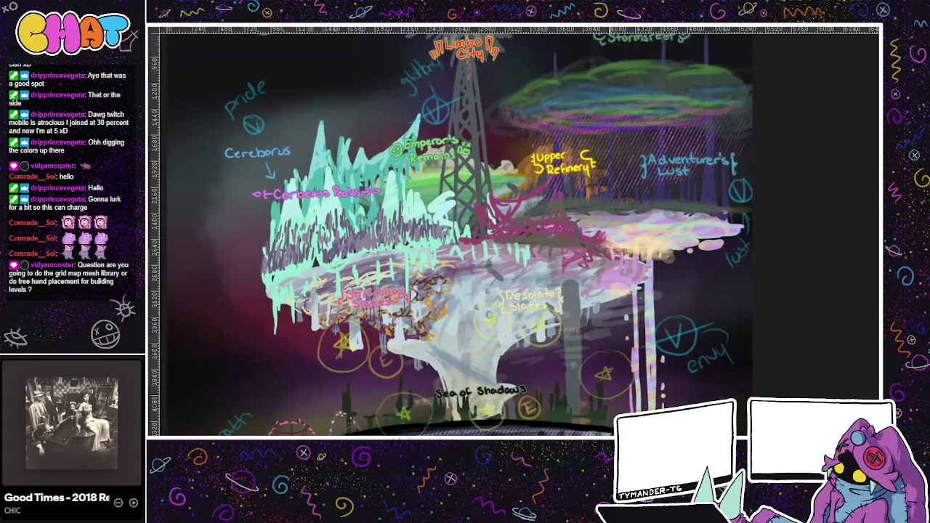
scroll(607, 407, up, 1)
scroll(459, 430, up, 1)
scroll(459, 430, up, 2)
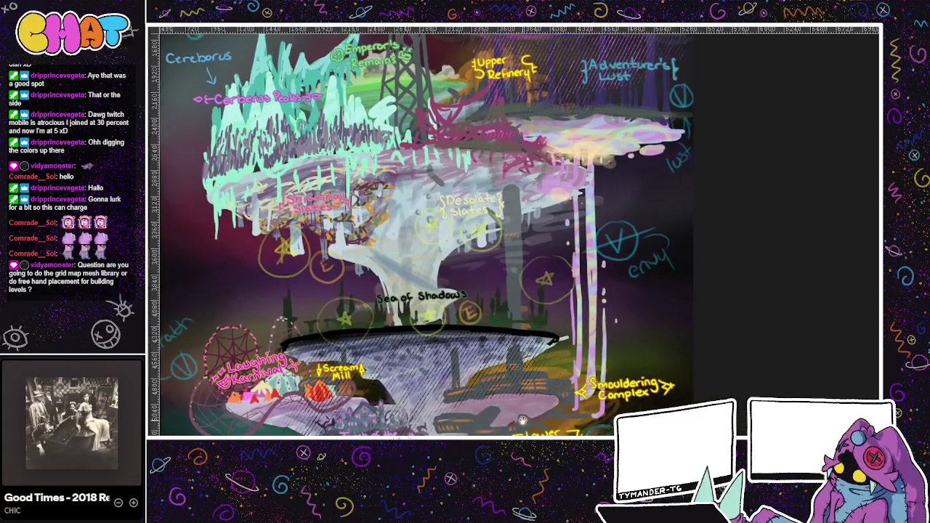
scroll(436, 430, up, 1)
scroll(378, 429, up, 1)
scroll(313, 429, up, 2)
scroll(312, 428, up, 1)
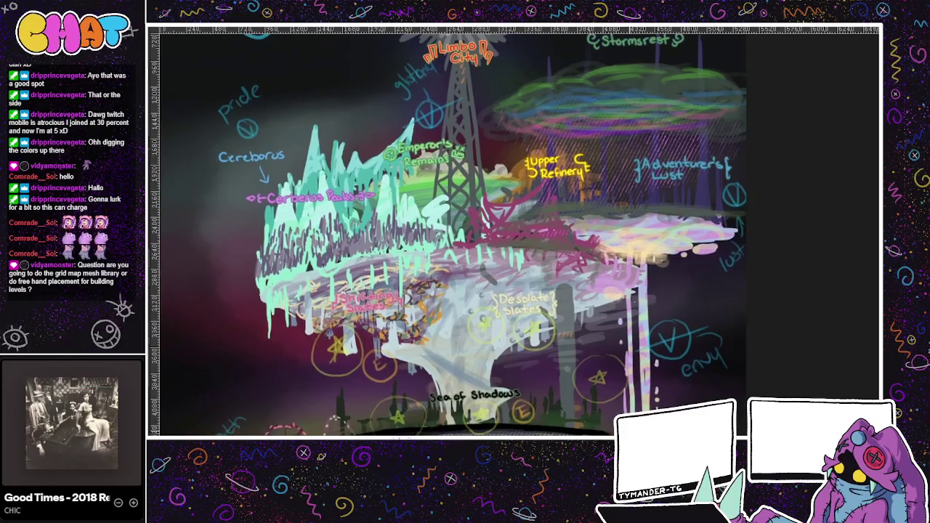
scroll(313, 429, up, 1)
scroll(312, 428, up, 1)
scroll(536, 432, right, 1)
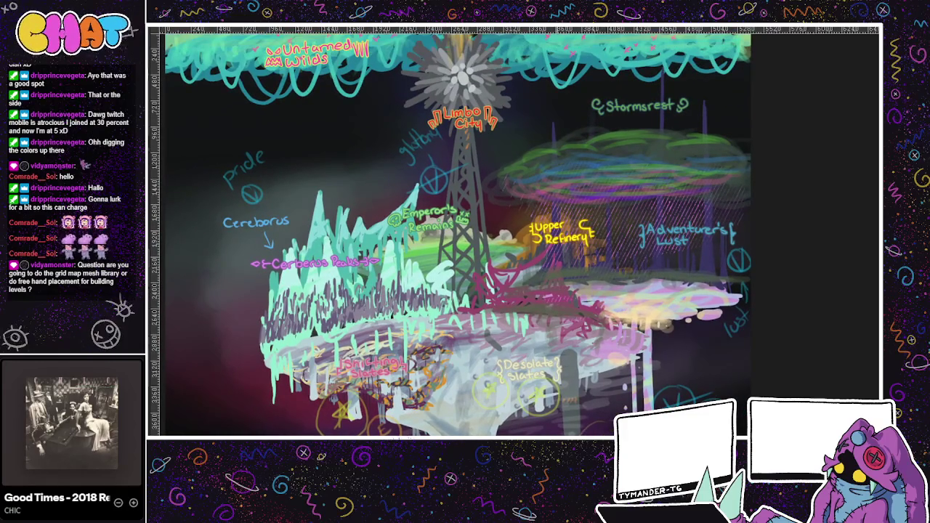
scroll(536, 431, down, 1)
scroll(536, 431, right, 1)
scroll(536, 431, down, 1)
scroll(536, 431, right, 1)
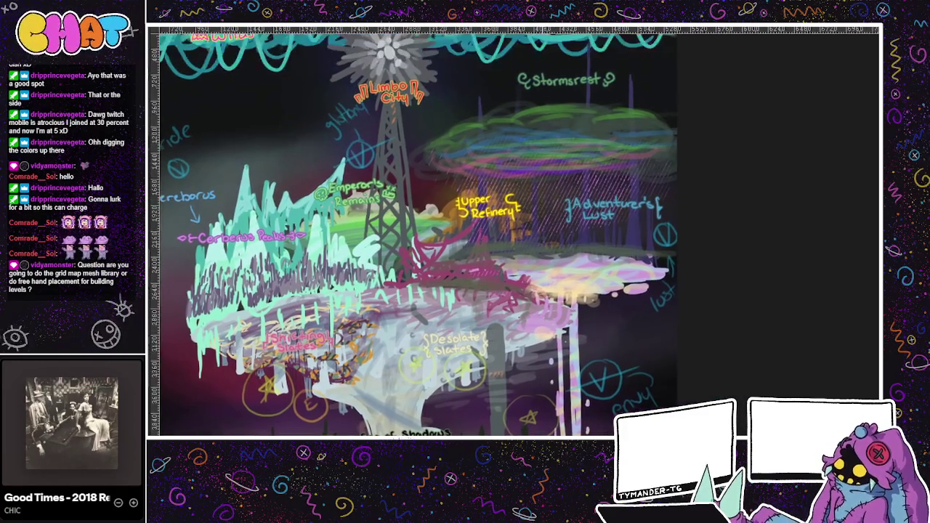
scroll(552, 432, right, 1)
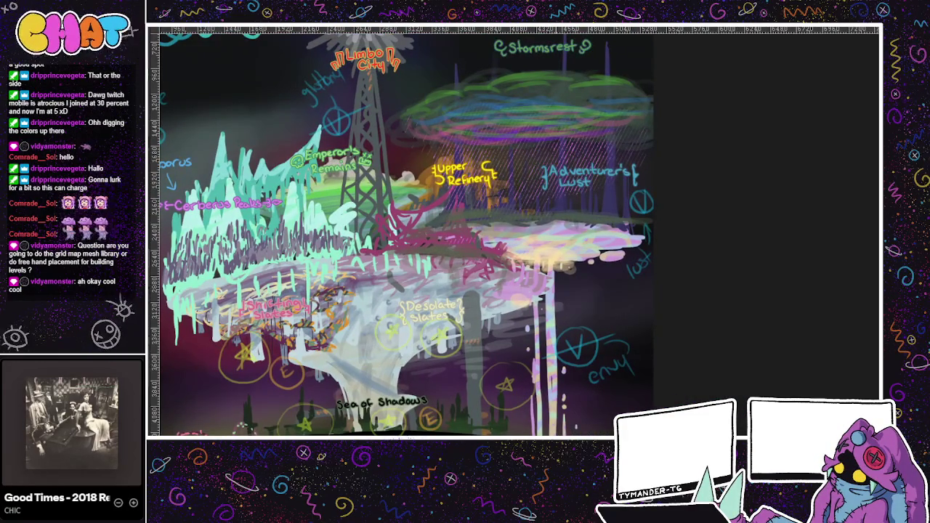
scroll(417, 231, up, 1)
scroll(418, 231, left, 1)
scroll(606, 195, down, 1)
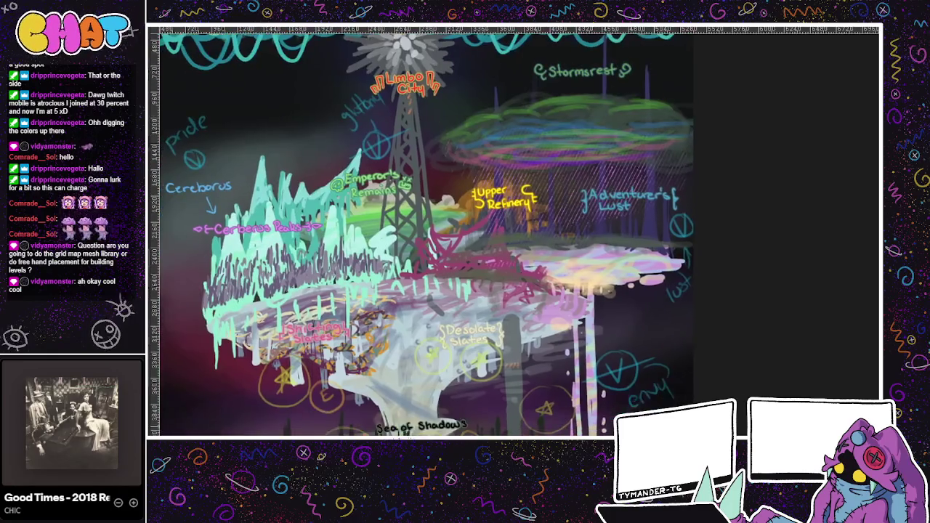
scroll(606, 195, down, 3)
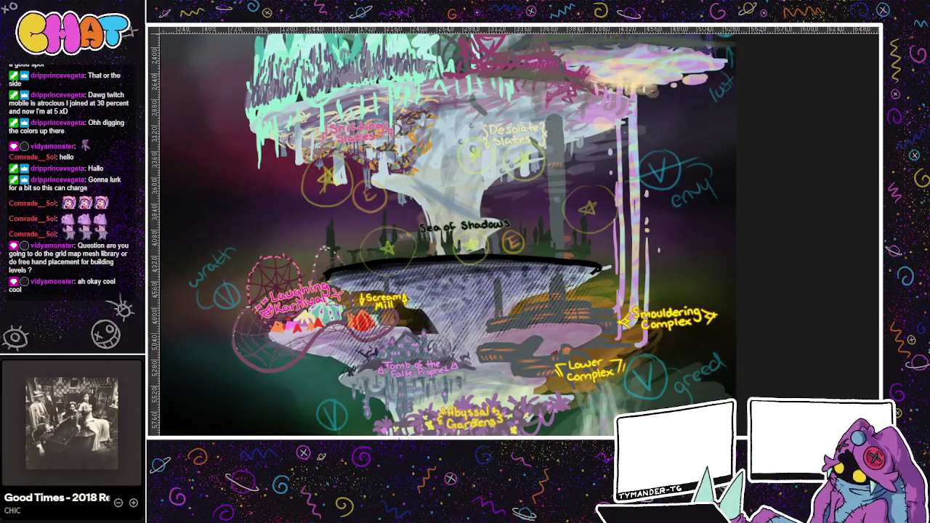
scroll(634, 407, up, 2)
scroll(635, 406, left, 1)
scroll(634, 407, up, 1)
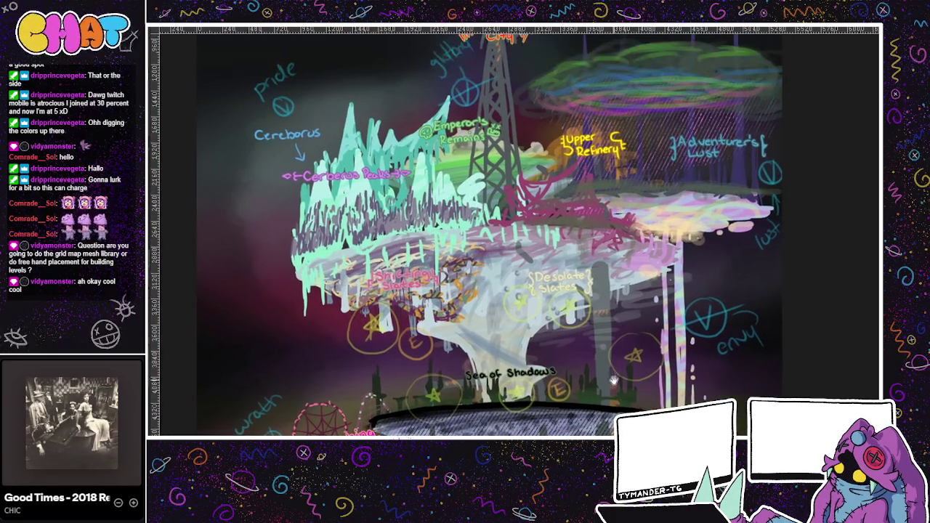
scroll(561, 406, down, 1)
scroll(562, 406, right, 2)
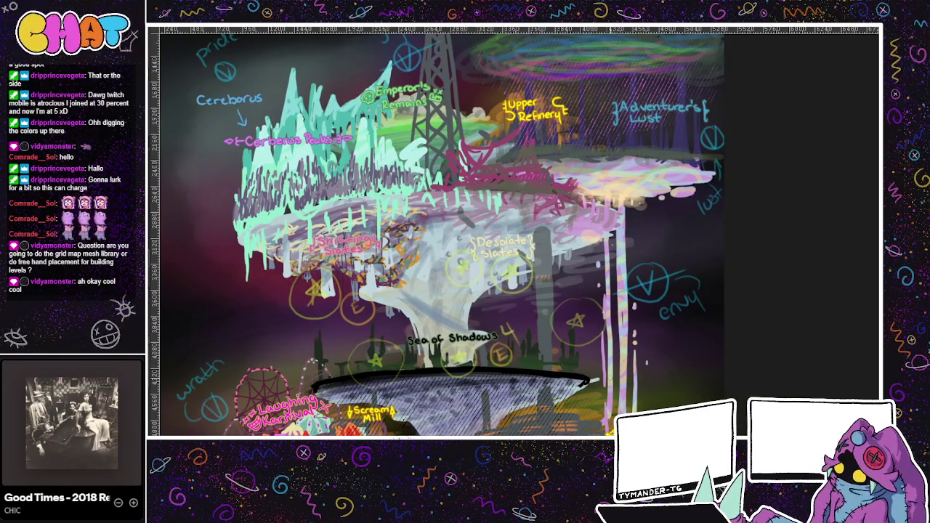
Touch up the 4 beside Sea of Shadows and draw a circled star above Cerberus Peaks.
drag(513, 319, 523, 325)
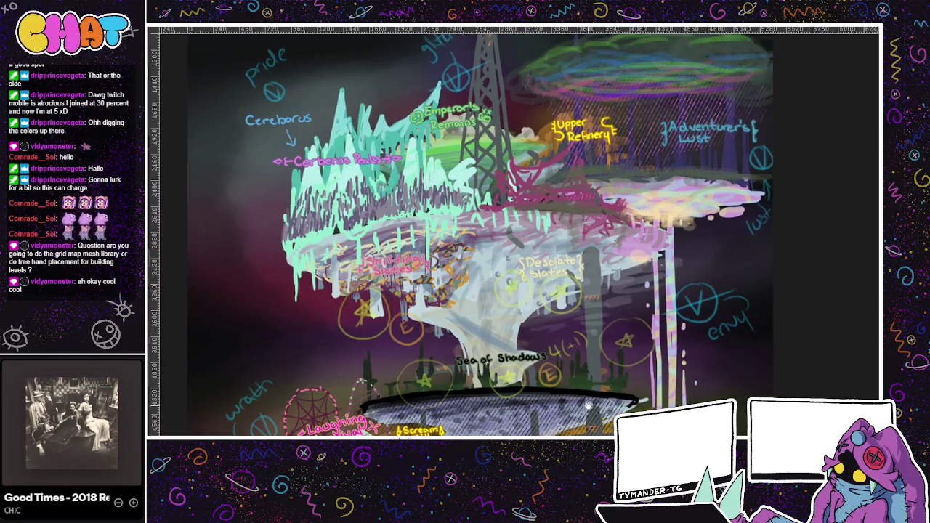
drag(542, 386, 586, 385)
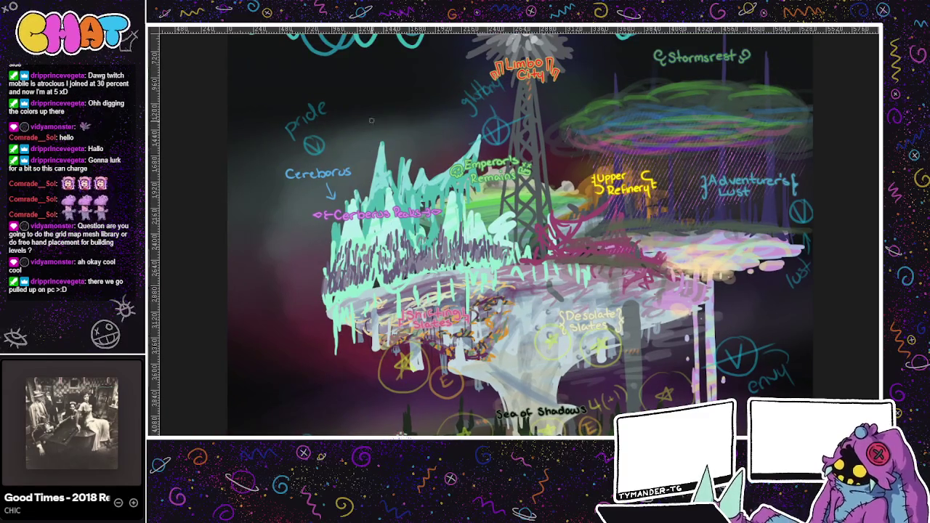
drag(552, 232, 561, 254)
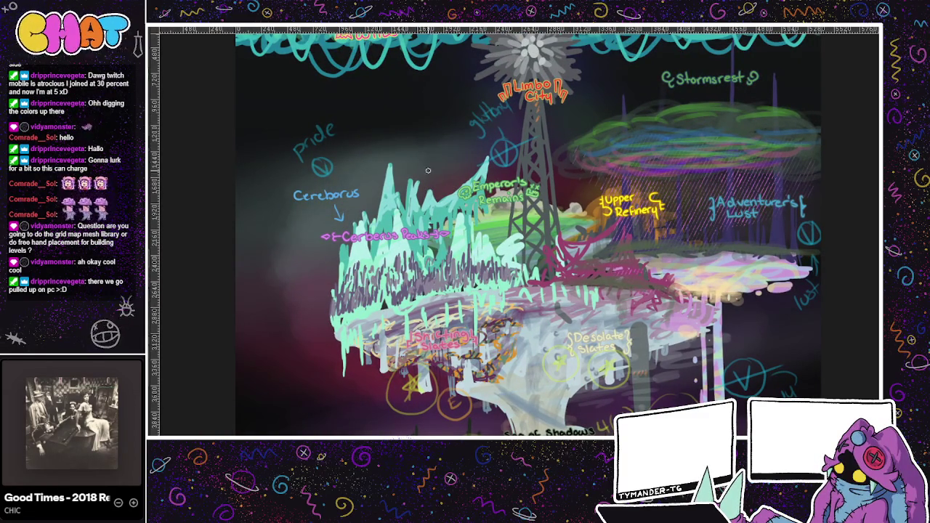
mouse_move(397, 148)
mouse_down()
mouse_move(385, 176)
mouse_move(400, 185)
mouse_up()
drag(540, 325, 495, 344)
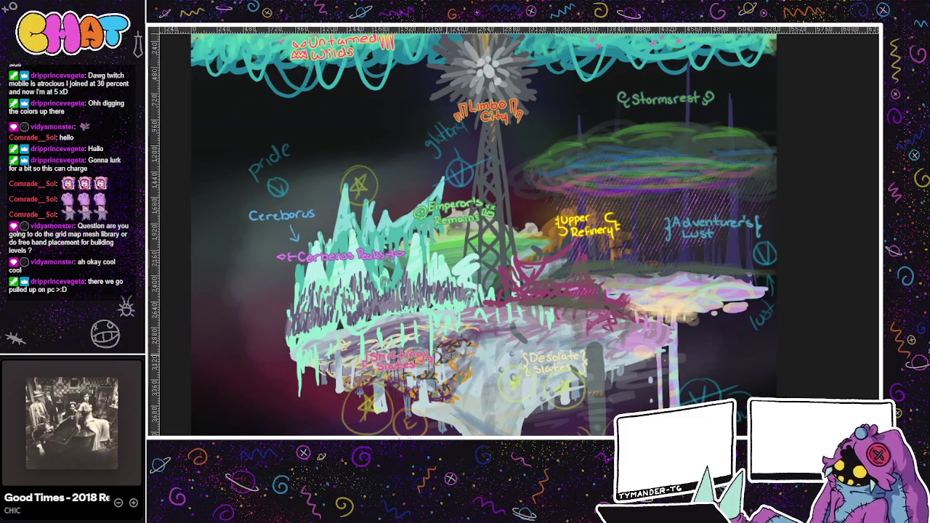
Add circled stars next to Stormsrest and beneath Untamed Wilds.
drag(596, 247, 549, 274)
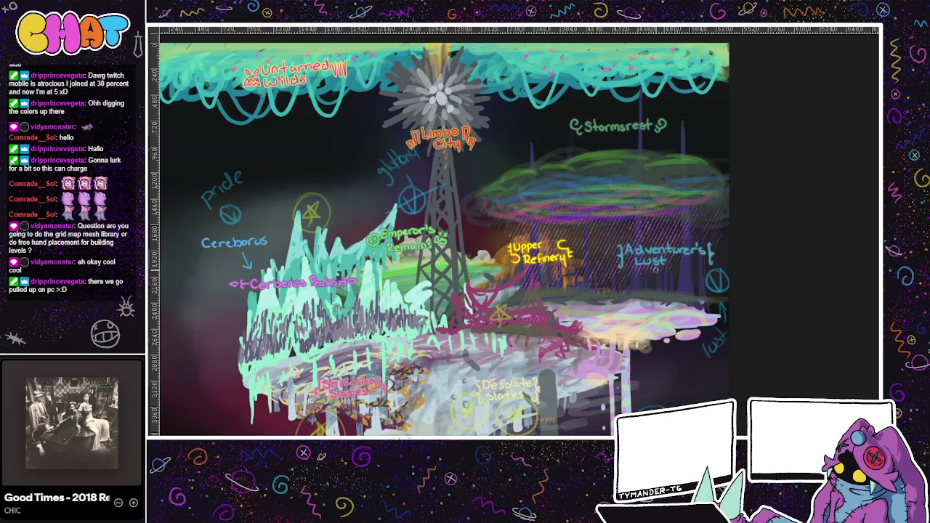
drag(640, 234, 602, 270)
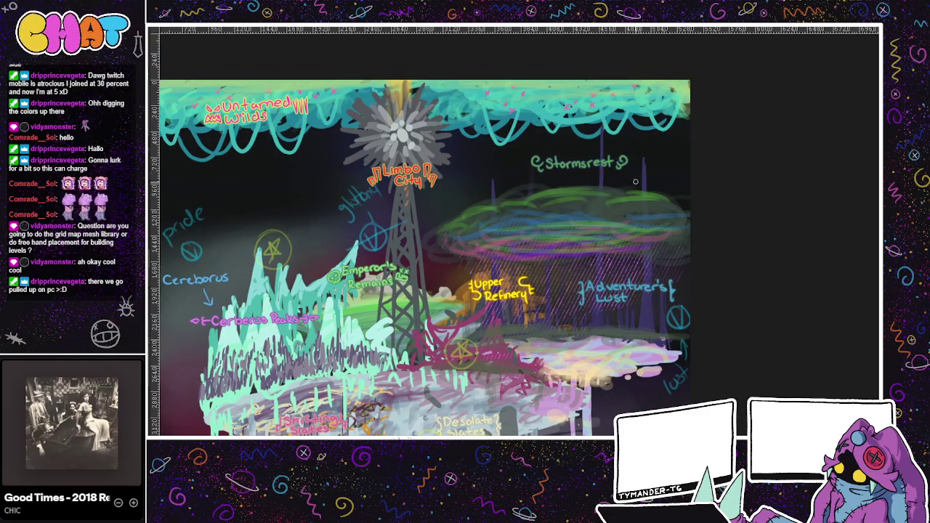
mouse_move(629, 167)
mouse_down()
mouse_move(638, 141)
mouse_move(737, 250)
mouse_up()
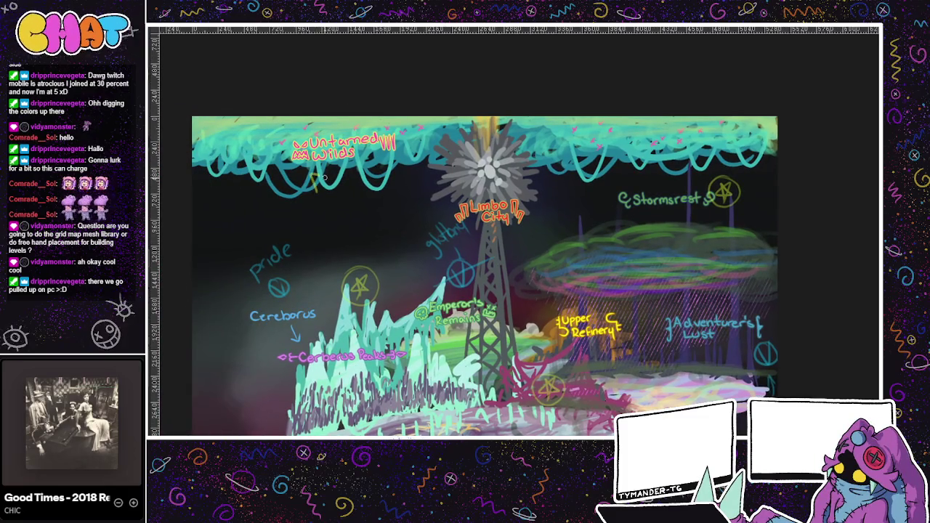
mouse_move(324, 176)
mouse_down()
mouse_move(316, 205)
mouse_move(327, 173)
mouse_move(388, 185)
mouse_move(374, 200)
mouse_up()
drag(364, 164, 389, 203)
drag(630, 359, 583, 342)
Draw a line from Adventurer's Lust up to the Stormsrest star and write '(~1)' above it.
drag(687, 317, 622, 294)
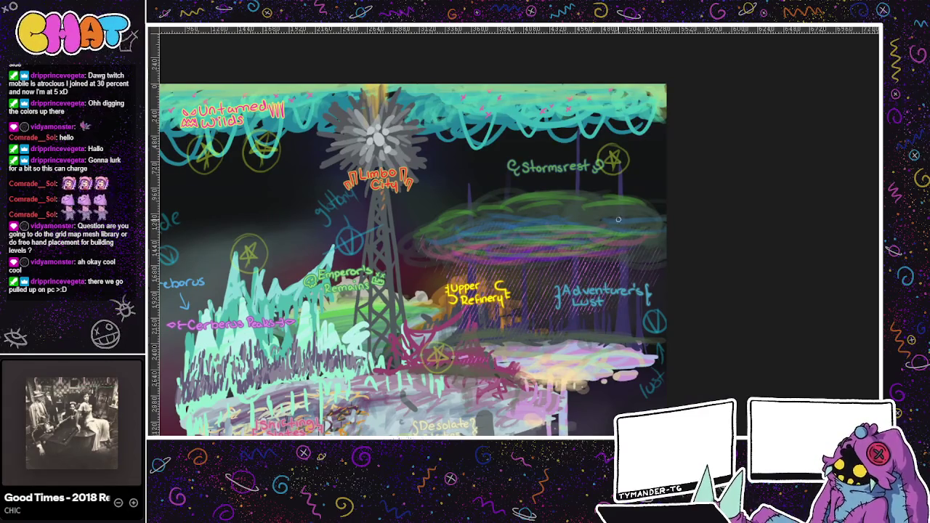
drag(564, 254, 602, 167)
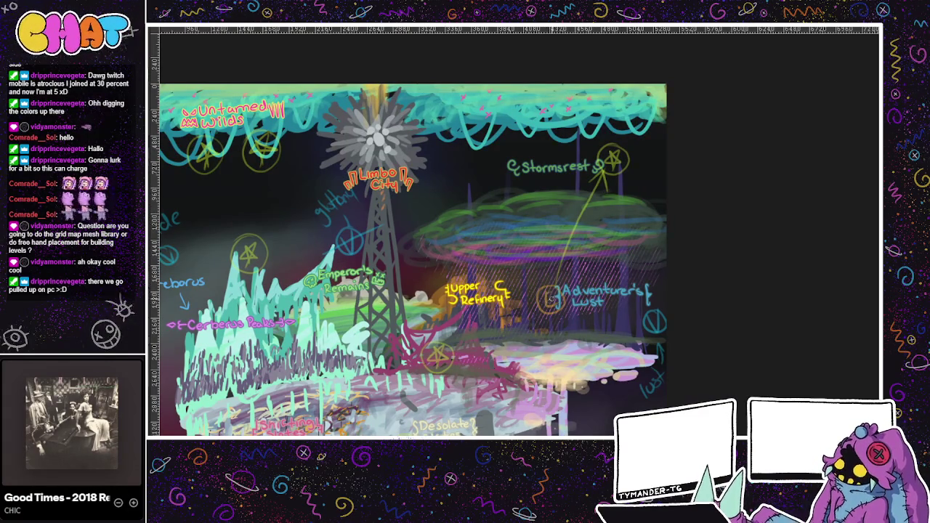
drag(557, 145, 533, 133)
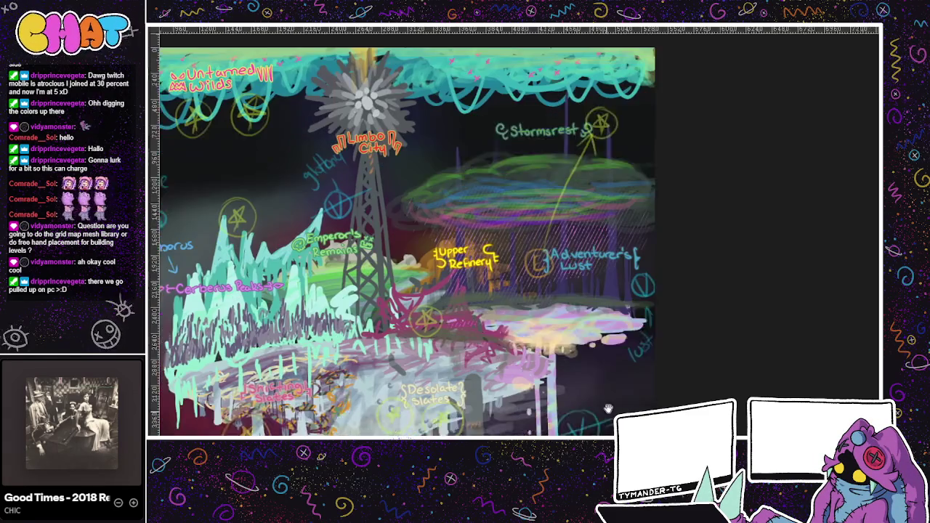
drag(624, 262, 660, 231)
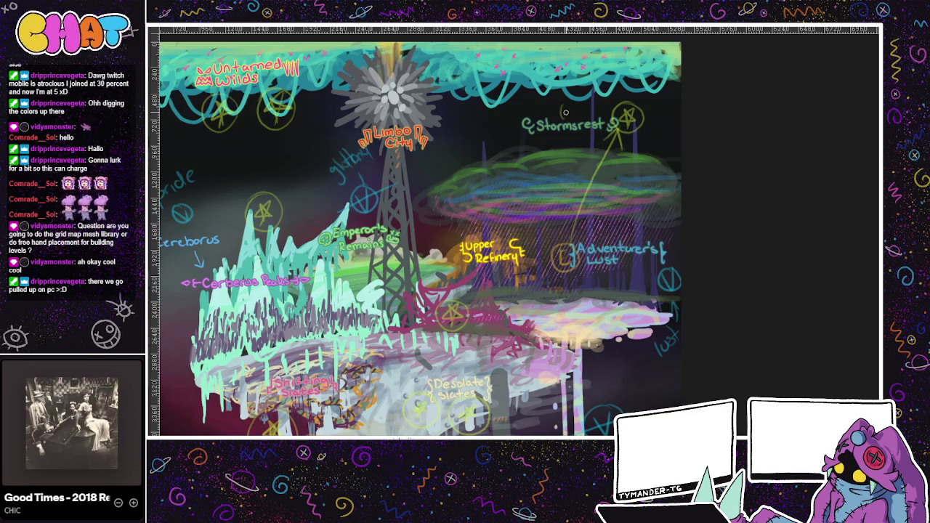
drag(578, 106, 583, 115)
drag(599, 176, 614, 160)
Draw a circled star below Adventurer's Lust and complete its 'Lust 2(+1)' note.
drag(604, 266, 608, 264)
key(ctrl+z)
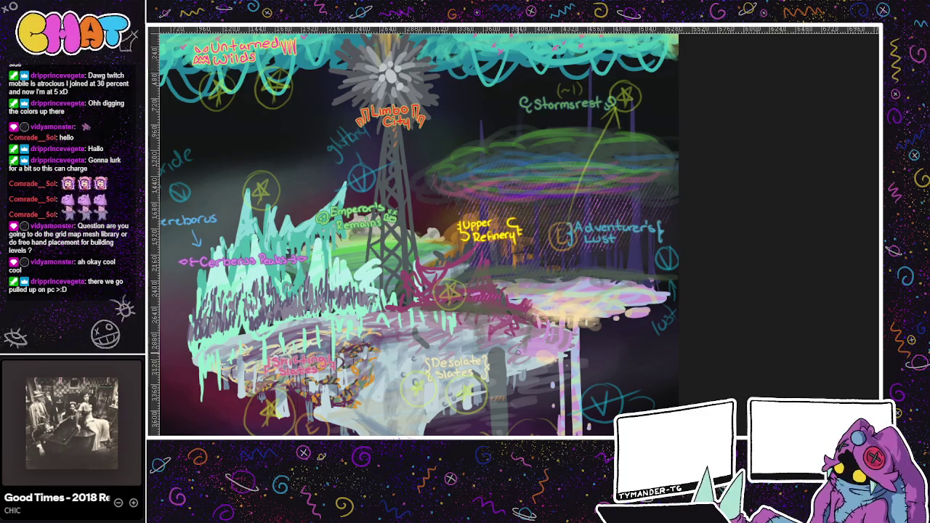
drag(600, 267, 605, 269)
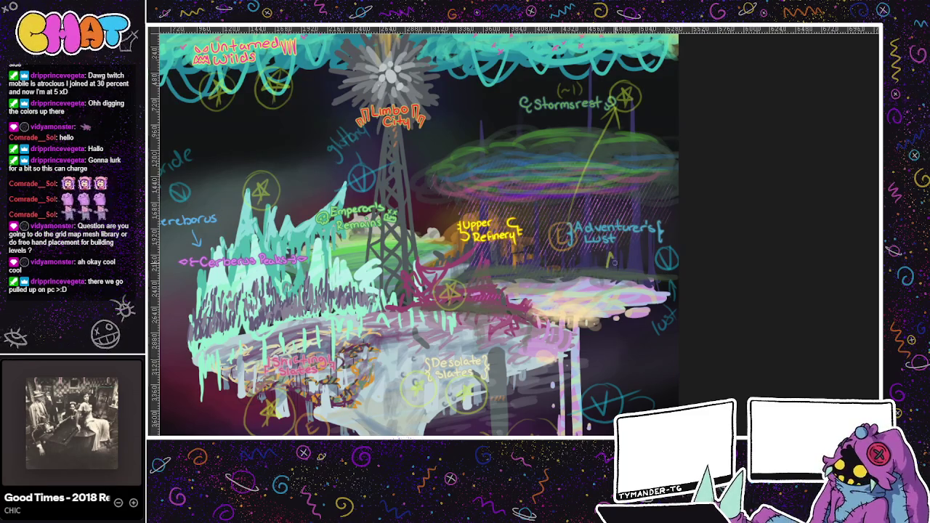
key(ctrl+z)
drag(606, 272, 608, 256)
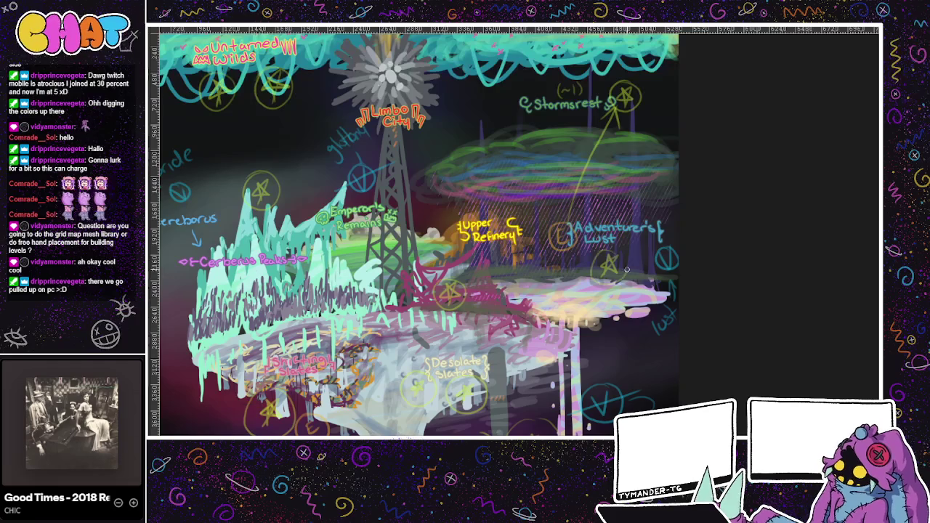
drag(609, 251, 642, 240)
drag(639, 237, 648, 246)
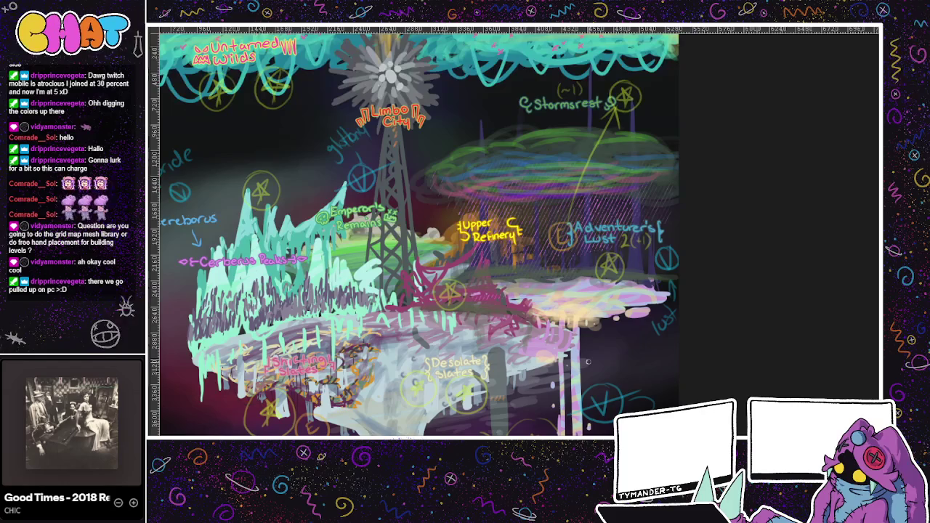
Move the view down to Sea of Shadows, Laughing Karnival and Scream Mill.
drag(573, 393, 601, 363)
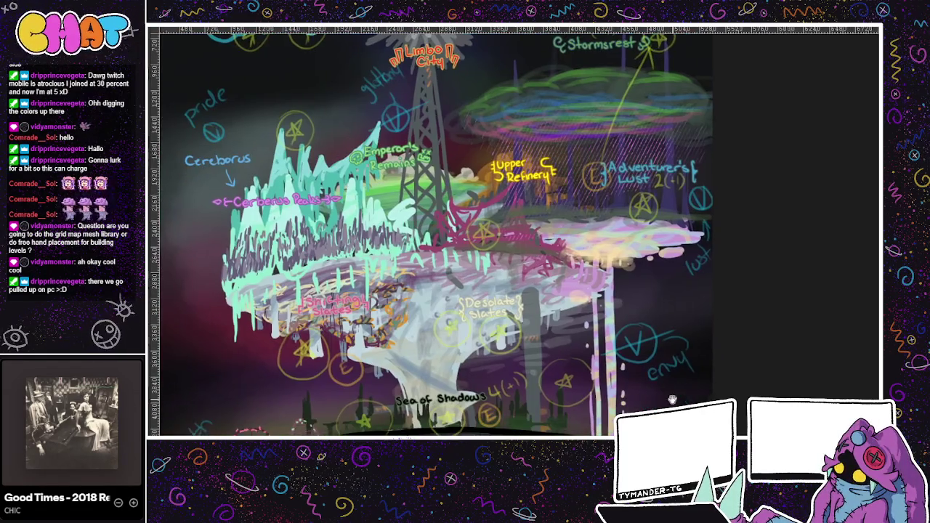
drag(672, 399, 653, 357)
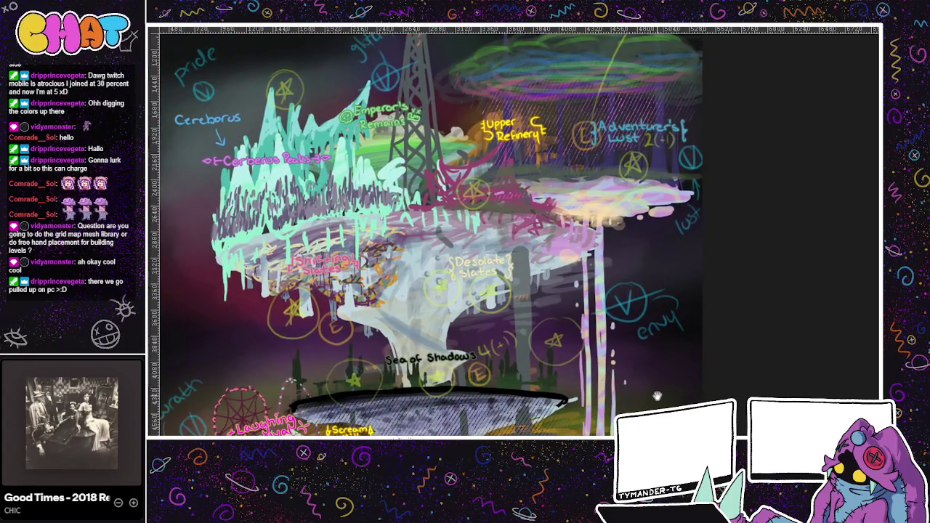
drag(654, 407, 657, 367)
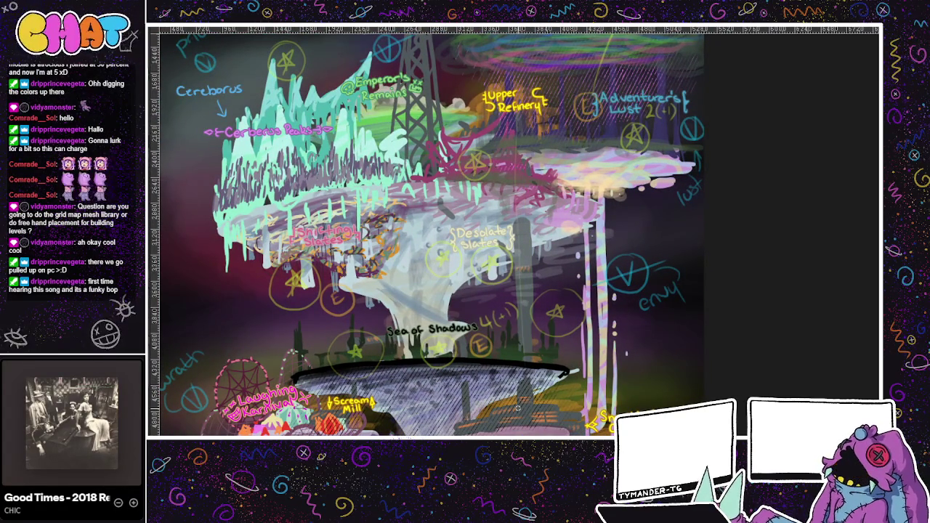
Add a circled star beside Emperor's Remains and a short stroke near Upper Refinery.
scroll(538, 210, up, 1)
scroll(539, 210, up, 1)
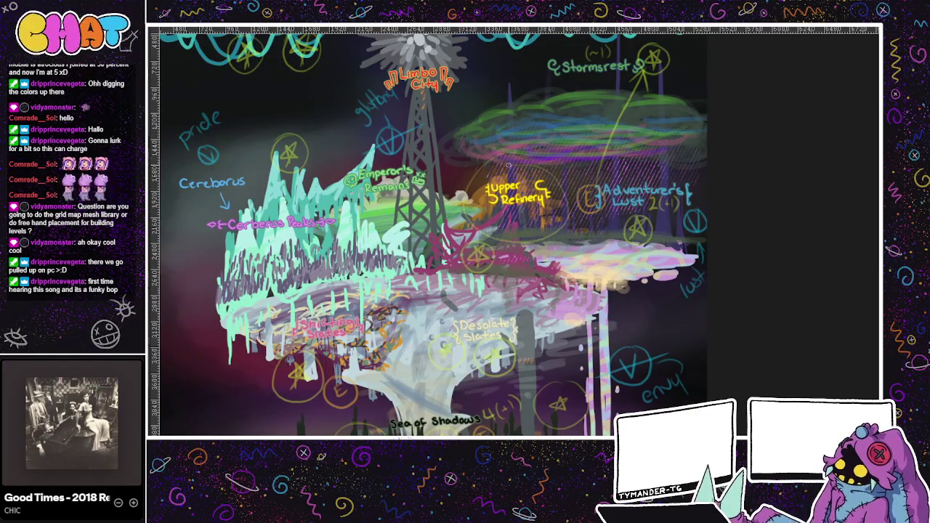
mouse_move(356, 134)
mouse_down()
mouse_move(358, 160)
mouse_move(366, 136)
mouse_up()
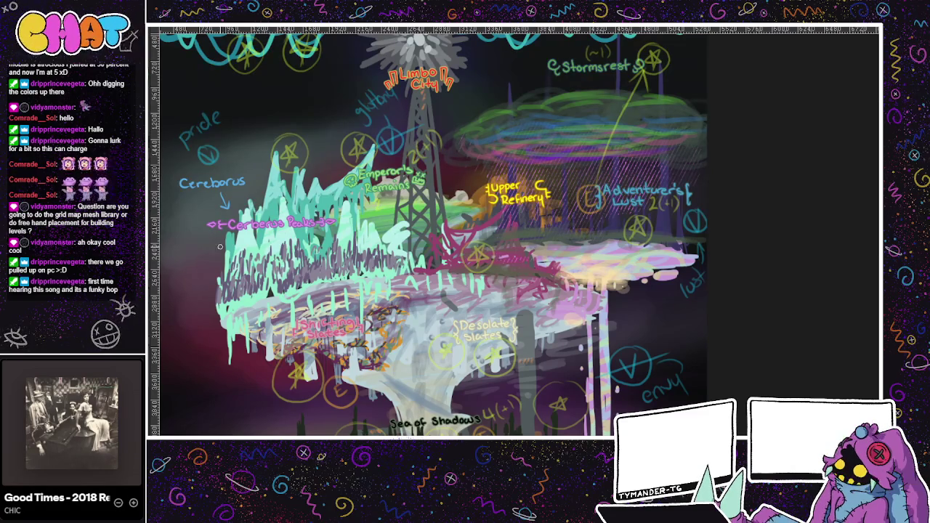
drag(581, 322, 570, 286)
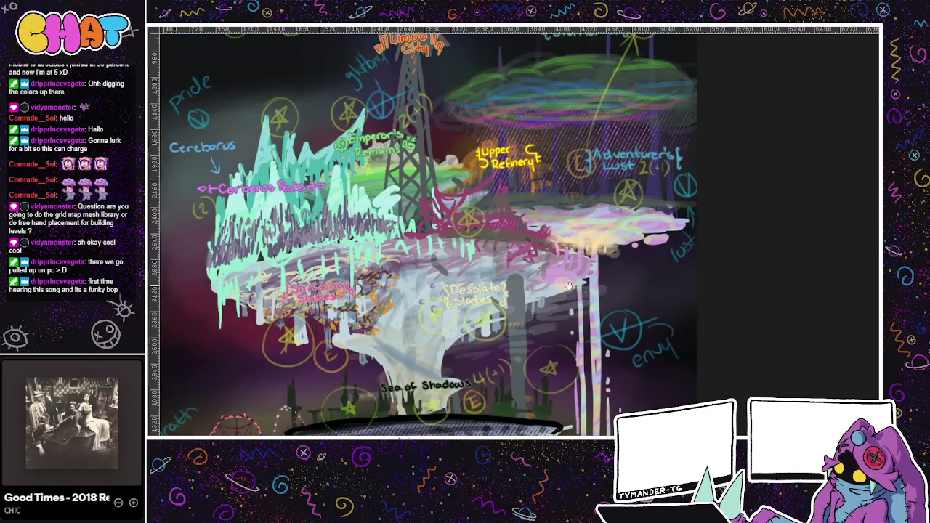
mouse_move(514, 188)
mouse_down()
mouse_move(490, 181)
mouse_move(477, 247)
mouse_up()
Paint a long, thick vertical line down the map past Sea of Shadows.
scroll(473, 136, up, 3)
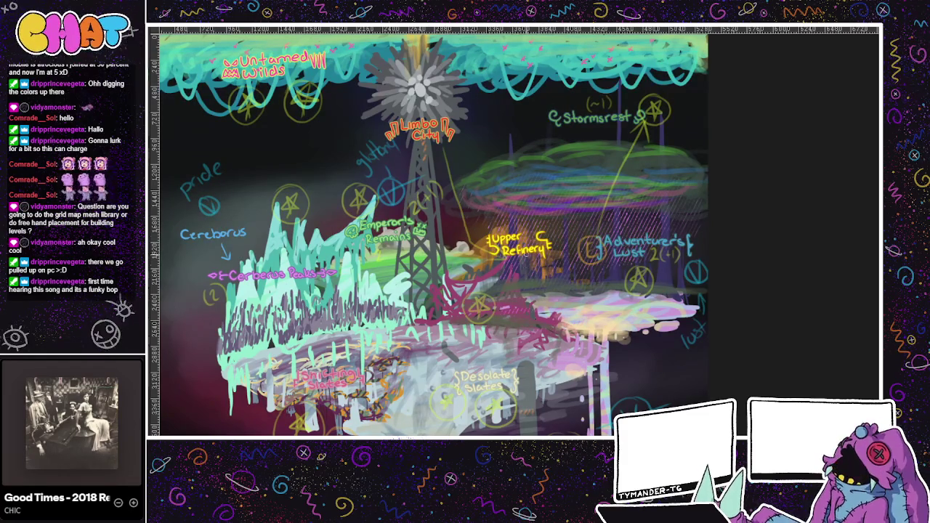
drag(525, 264, 490, 143)
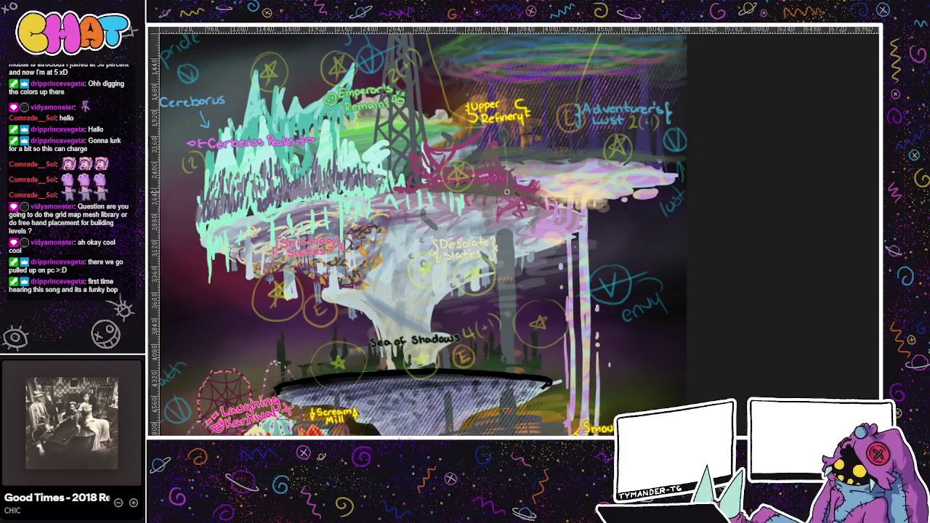
mouse_move(502, 154)
mouse_down()
mouse_move(494, 94)
mouse_move(501, 426)
mouse_up()
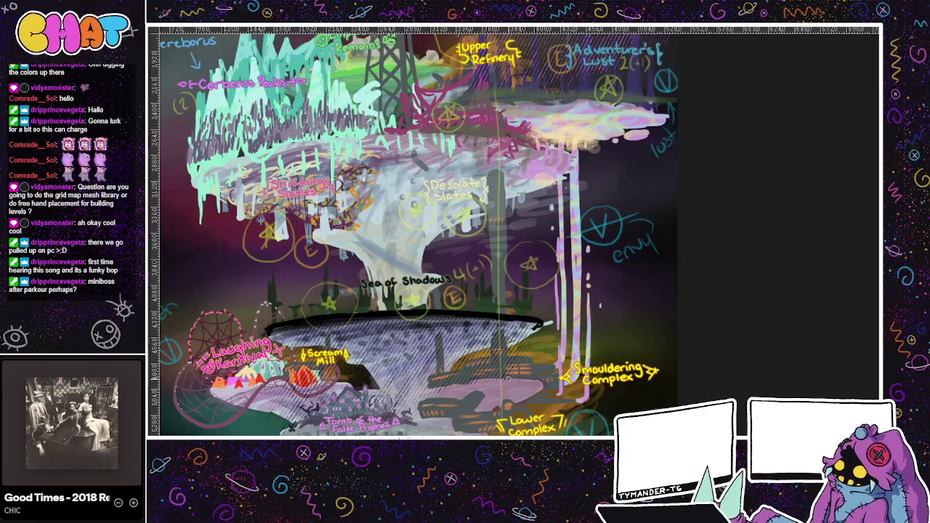
drag(498, 377, 492, 31)
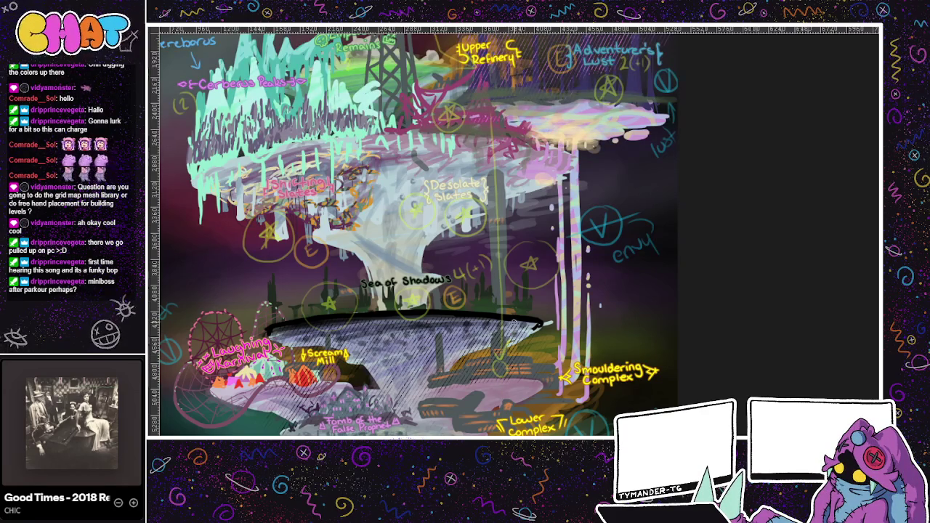
drag(497, 113, 496, 357)
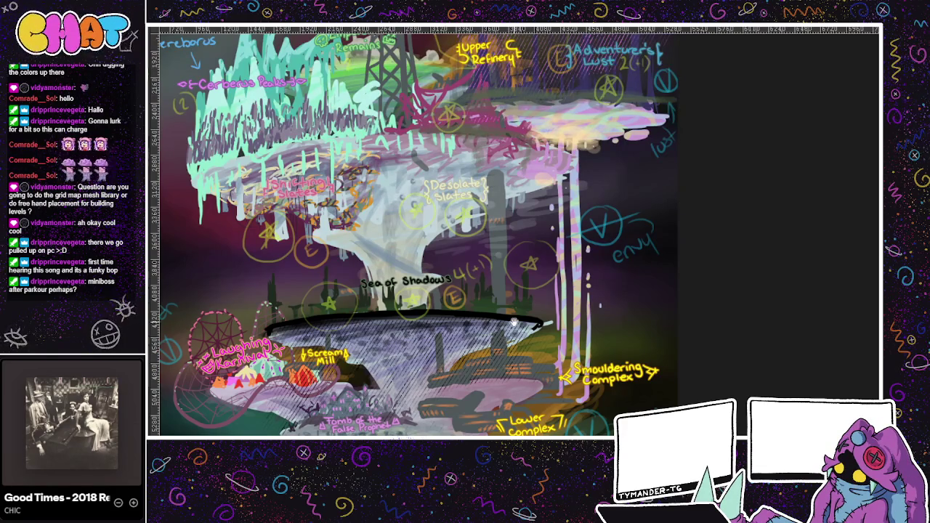
scroll(514, 322, up, 1)
scroll(511, 305, up, 1)
scroll(509, 284, up, 1)
scroll(506, 260, up, 1)
scroll(506, 260, up, 1)
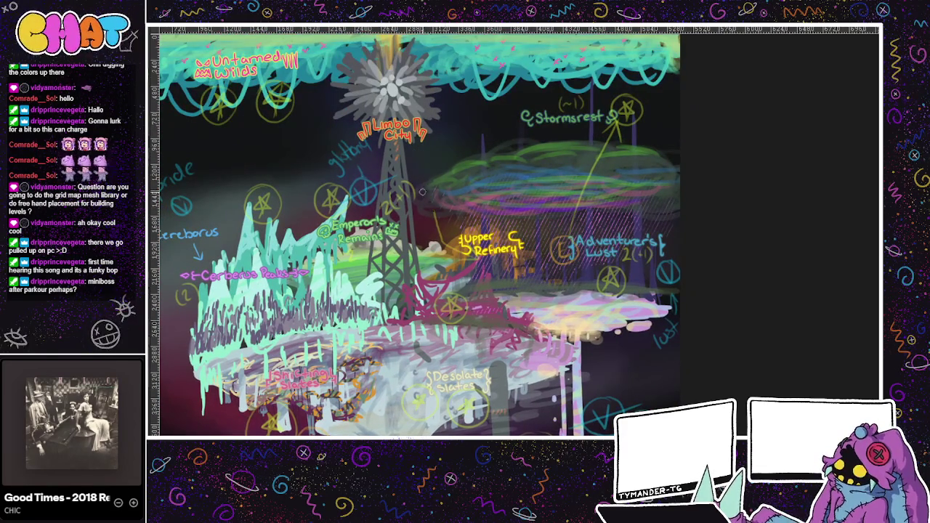
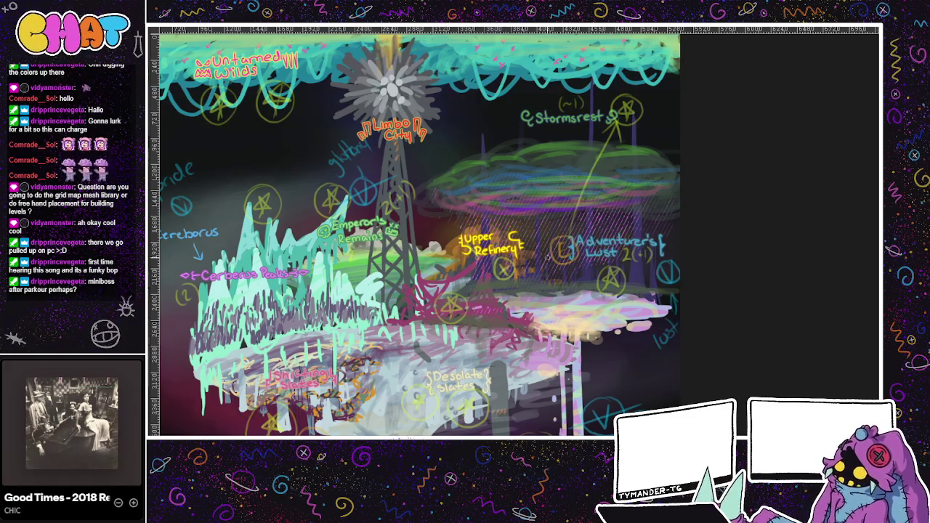
Mark Smouldering Complex and Tomb of the False Prophet with circled E markers.
scroll(503, 269, down, 4)
scroll(624, 276, down, 3)
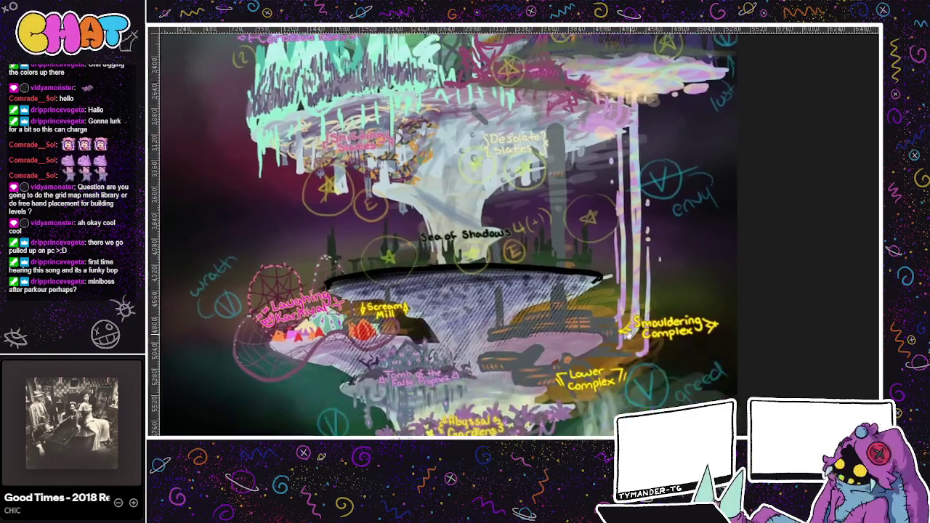
scroll(629, 359, up, 2)
drag(574, 428, 593, 398)
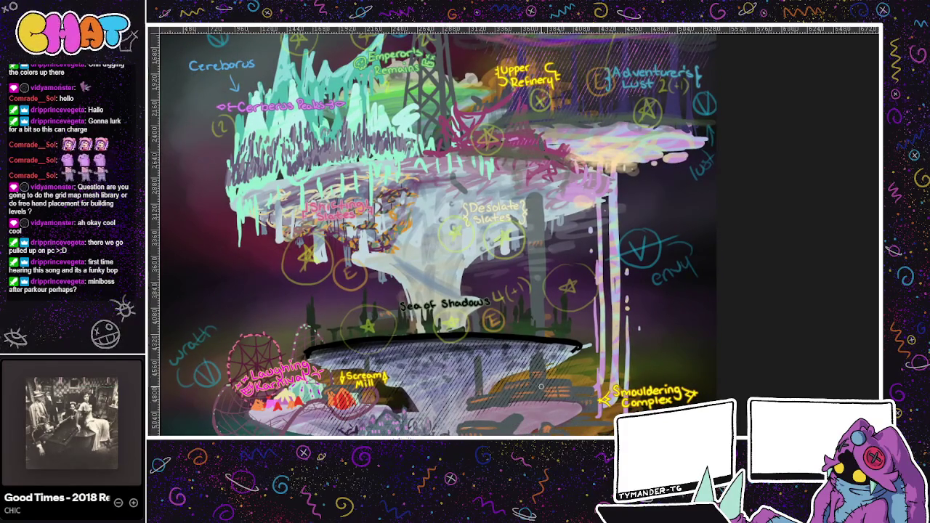
drag(647, 372, 651, 341)
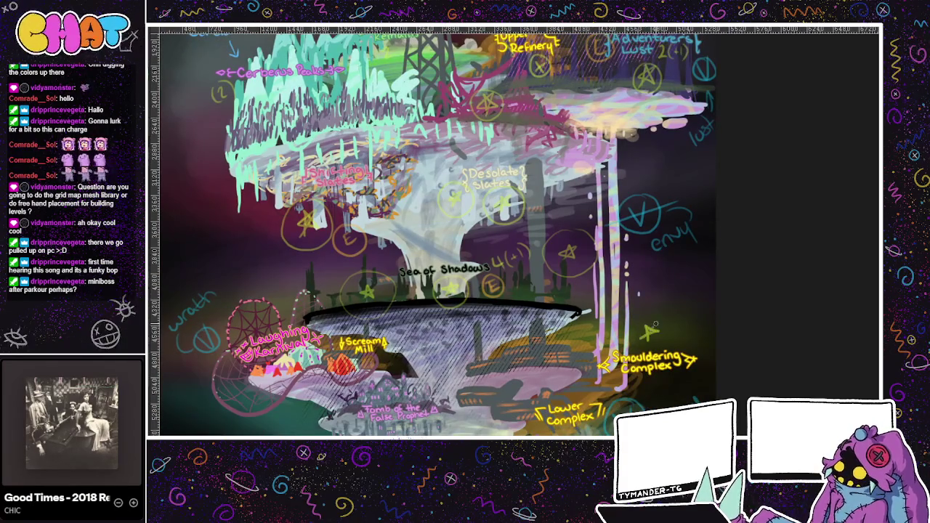
mouse_move(650, 328)
mouse_down()
mouse_move(646, 297)
mouse_move(648, 316)
mouse_move(672, 300)
mouse_move(667, 295)
mouse_move(673, 311)
mouse_up()
drag(616, 385, 750, 328)
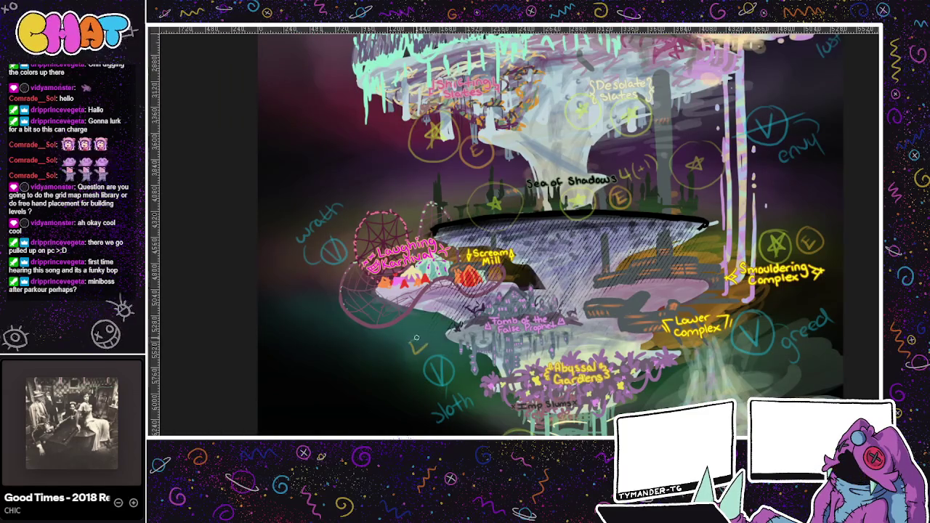
drag(403, 334, 419, 328)
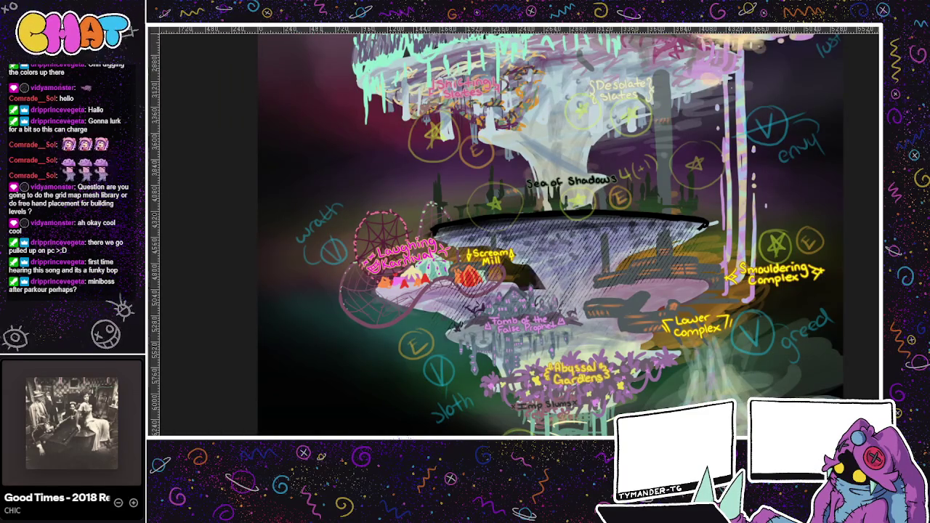
Draw circled stars left of Sea of Shadows and right of Abyssal Gardens, undoing a stray stroke.
drag(396, 196, 410, 193)
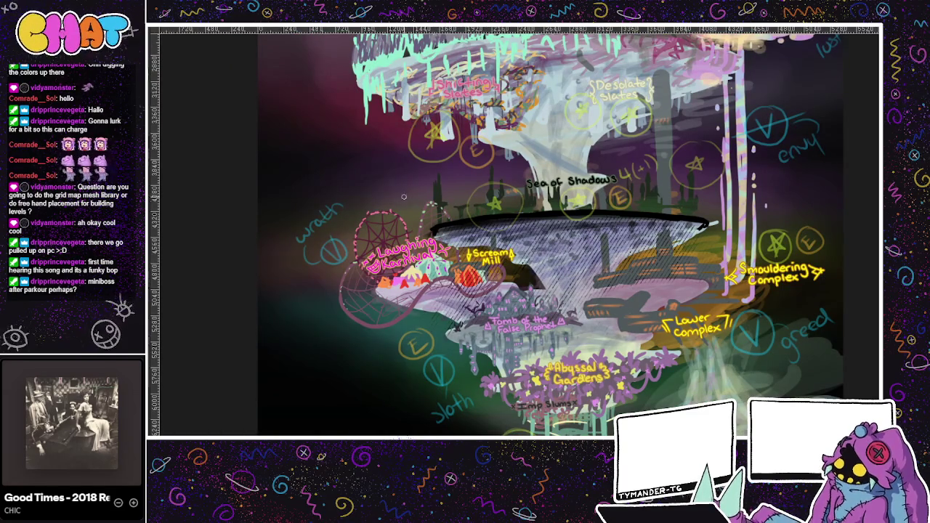
key(ctrl+z)
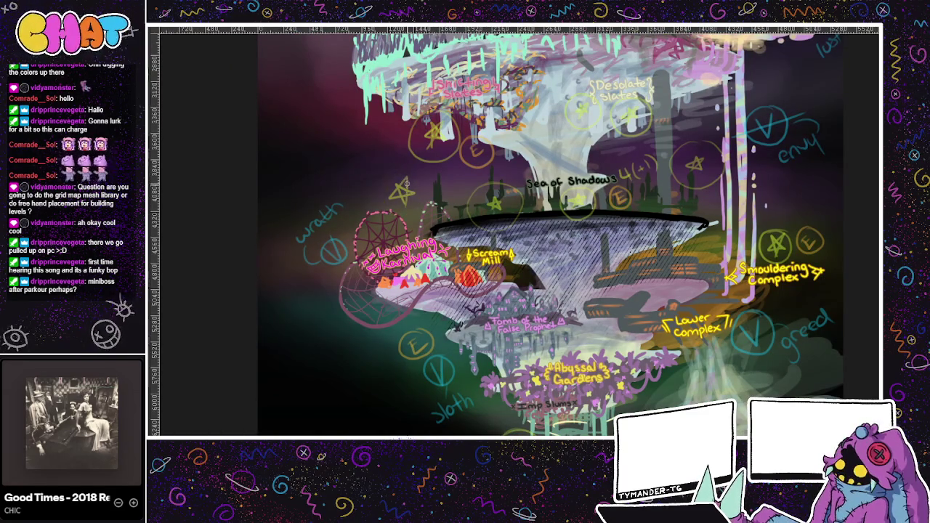
drag(403, 202, 415, 195)
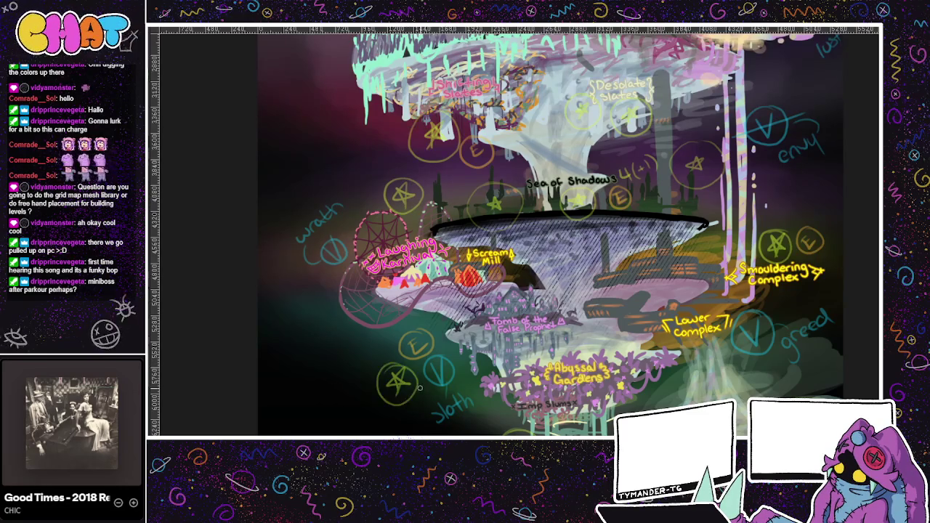
drag(610, 353, 572, 244)
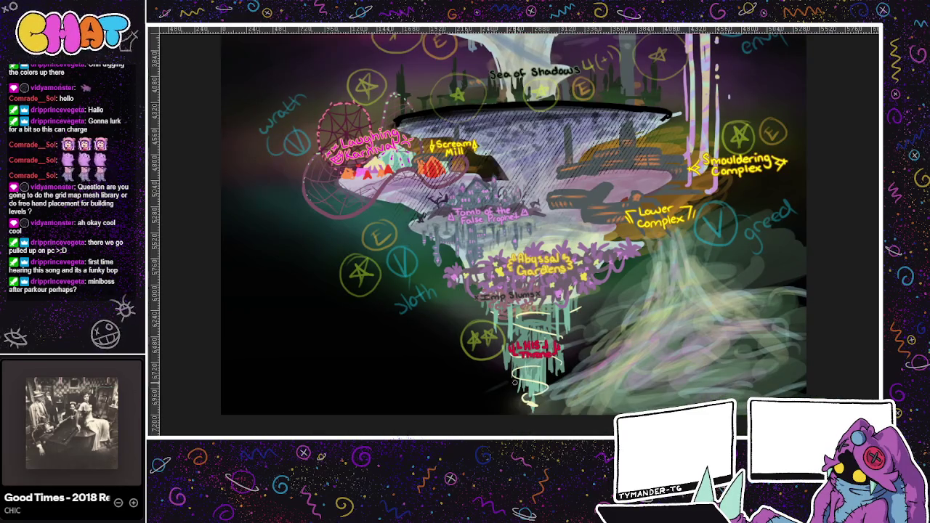
drag(613, 301, 614, 290)
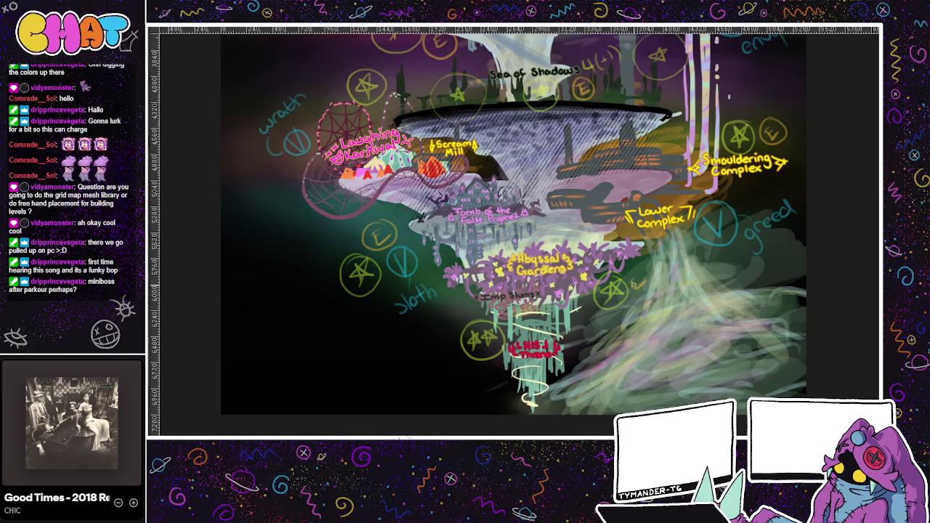
Paint teal strokes over the lower waterfall and mark a star beside it.
drag(595, 313, 583, 332)
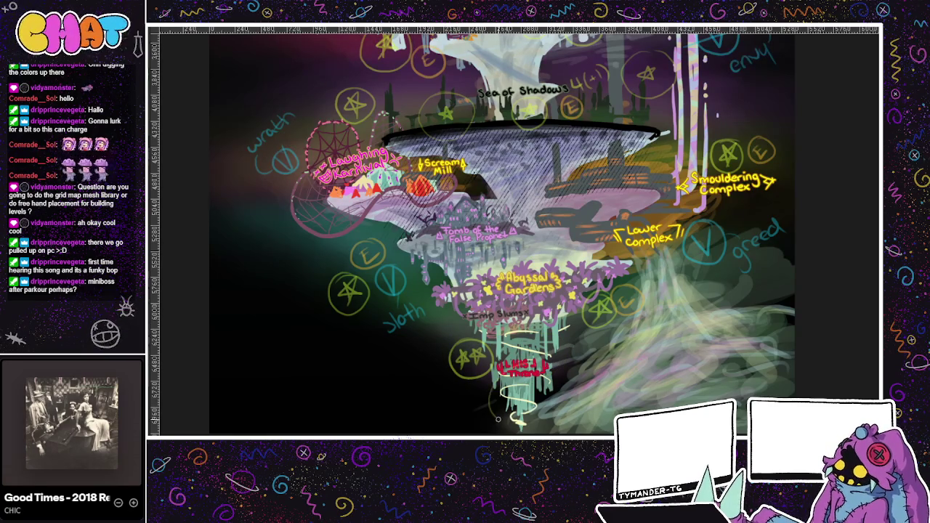
drag(521, 403, 515, 420)
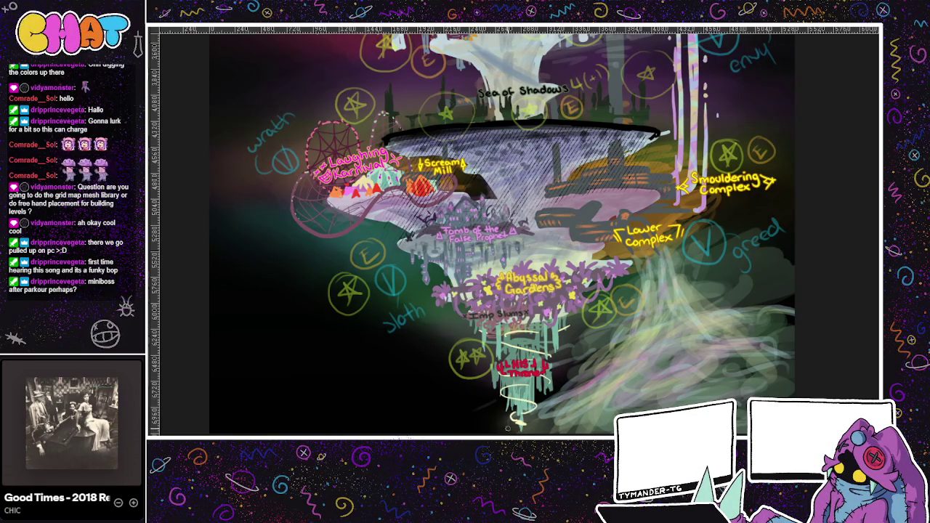
drag(447, 398, 447, 393)
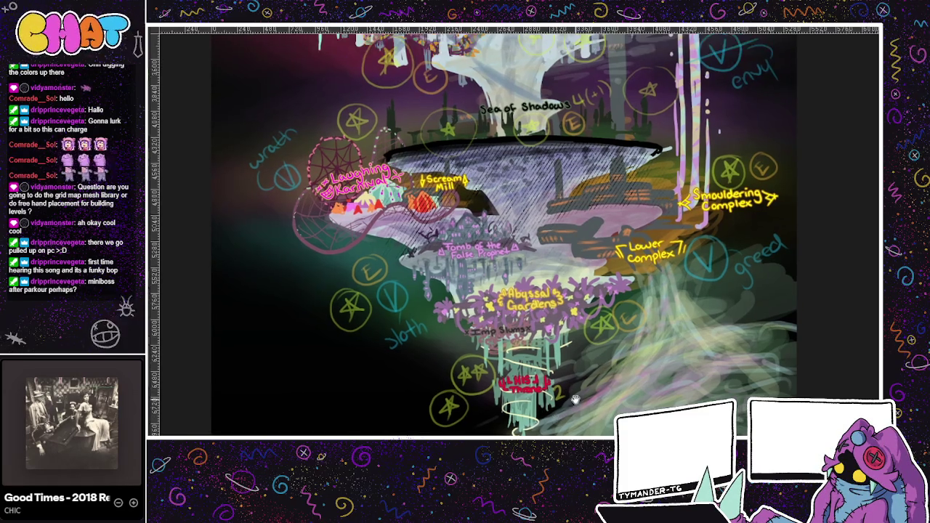
drag(558, 400, 571, 350)
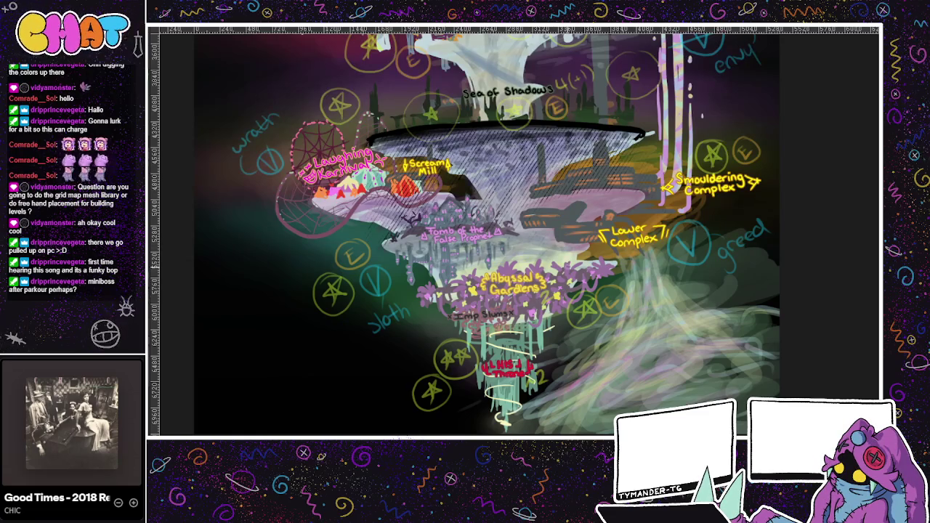
drag(367, 289, 406, 327)
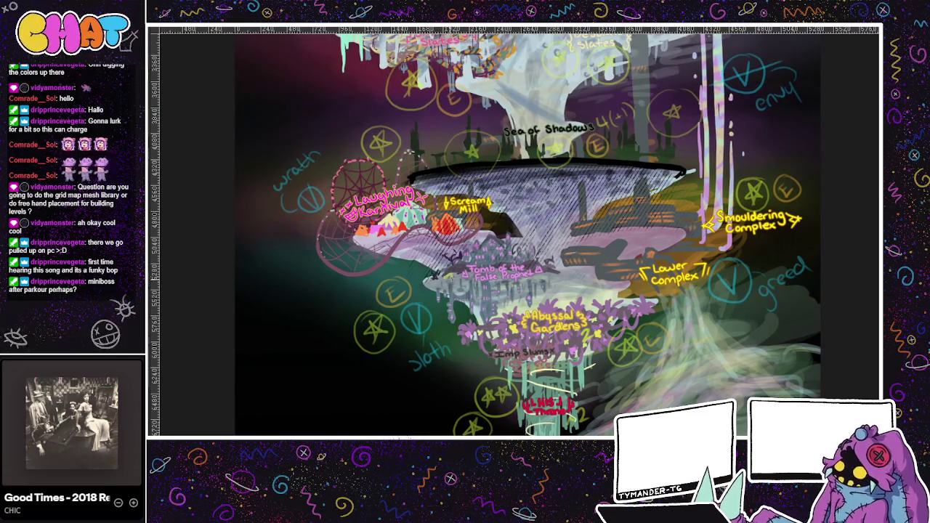
mouse_move(429, 230)
mouse_down()
mouse_move(463, 298)
mouse_move(469, 231)
mouse_up()
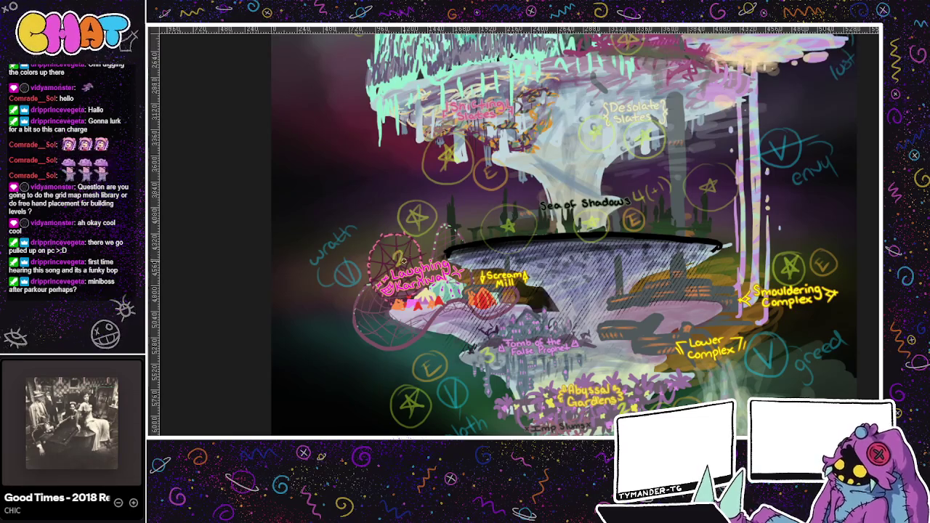
drag(598, 279, 522, 308)
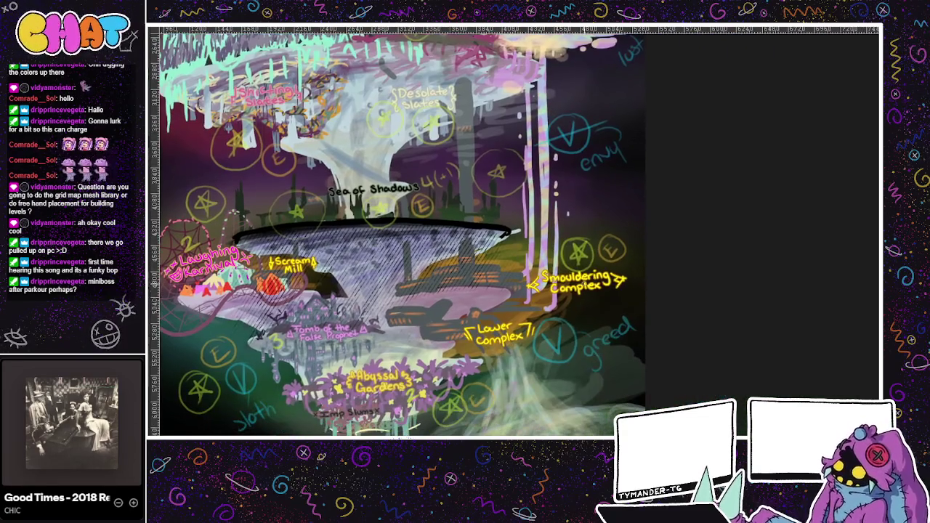
drag(649, 253, 526, 346)
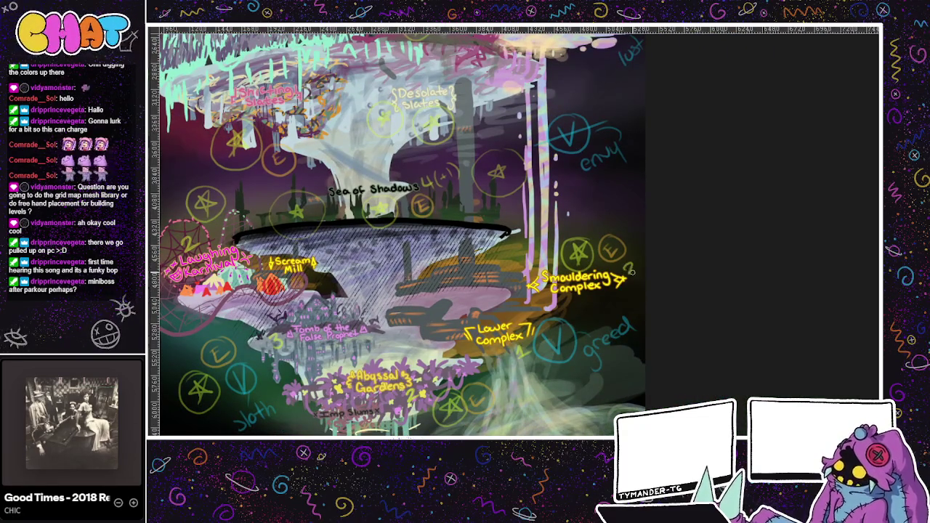
drag(629, 271, 669, 333)
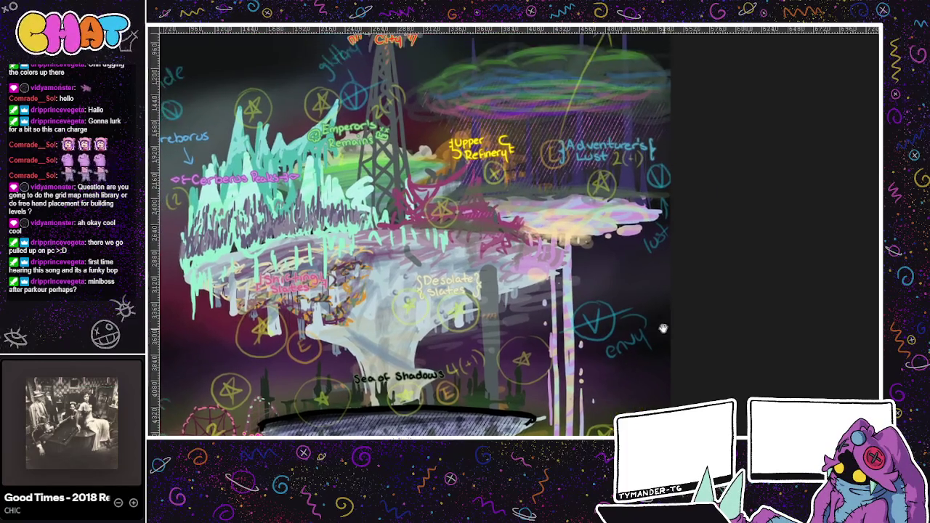
Add circled star marks right of Limbo City and write a 2 after the > mark.
drag(595, 349, 608, 379)
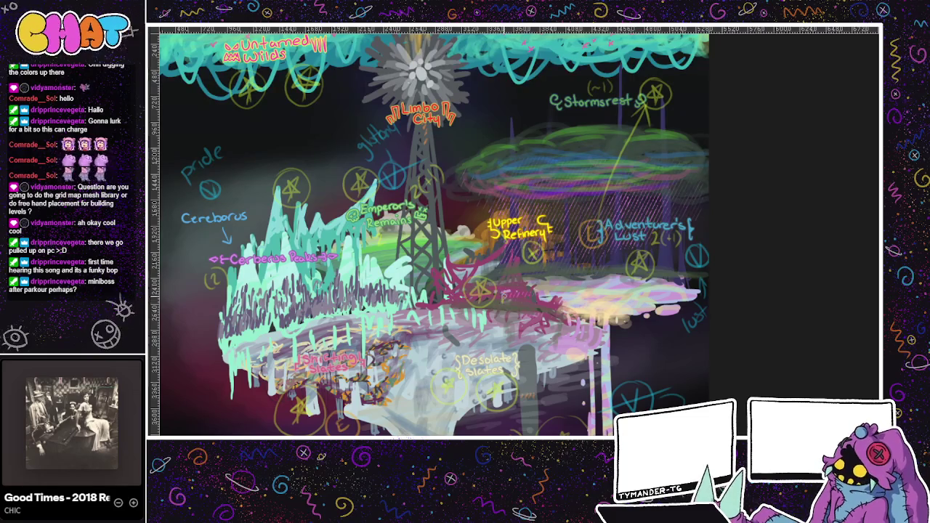
scroll(590, 280, up, 2)
scroll(581, 367, left, 2)
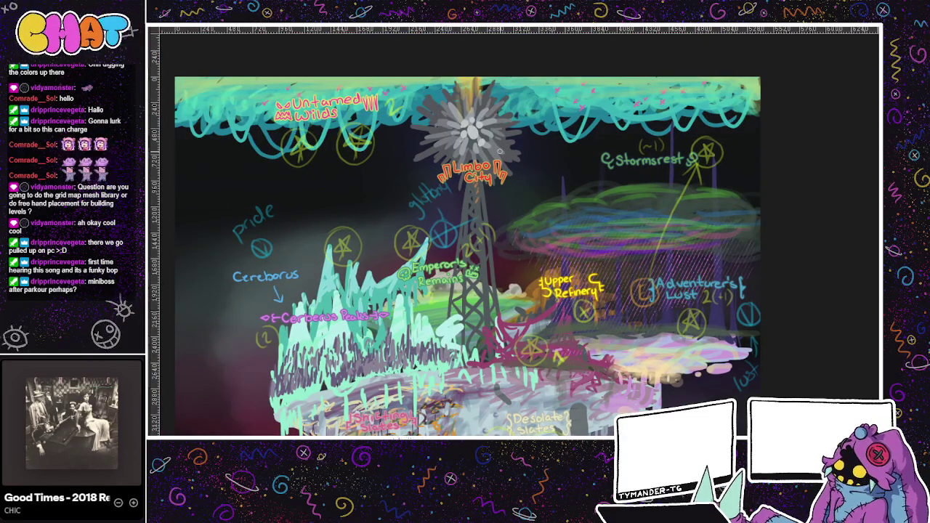
scroll(393, 202, down, 1)
scroll(393, 202, left, 1)
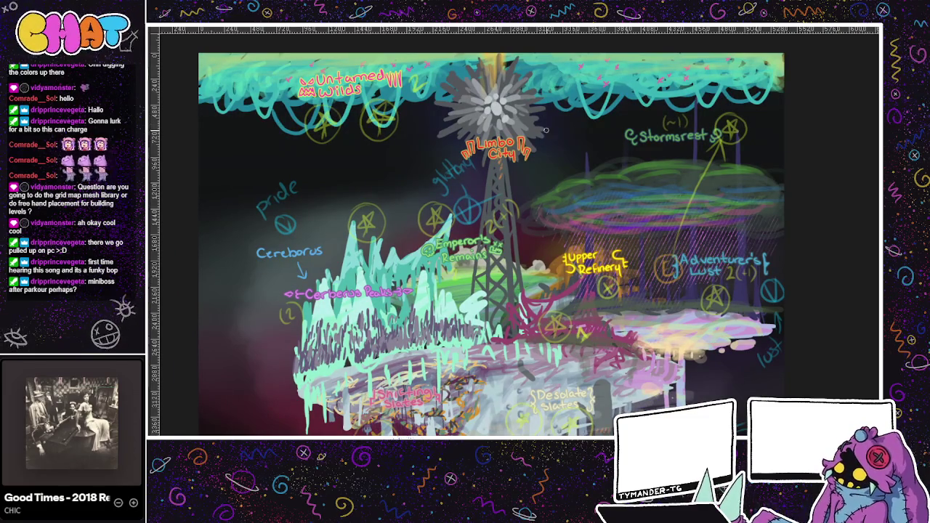
mouse_move(550, 123)
mouse_down()
mouse_move(538, 132)
mouse_move(557, 149)
mouse_up()
key(ctrl+z)
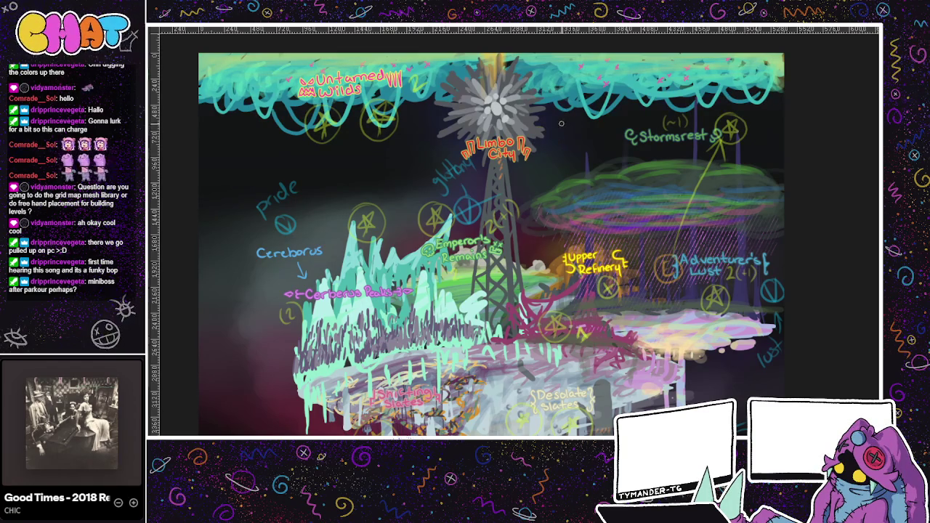
mouse_move(551, 138)
mouse_down()
mouse_move(561, 125)
mouse_move(560, 135)
mouse_move(575, 132)
mouse_up()
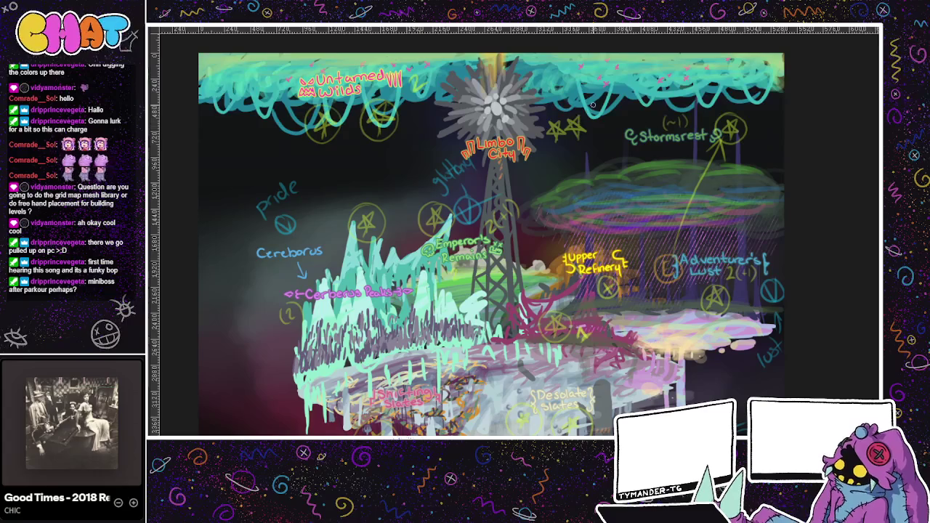
scroll(586, 134, up, 2)
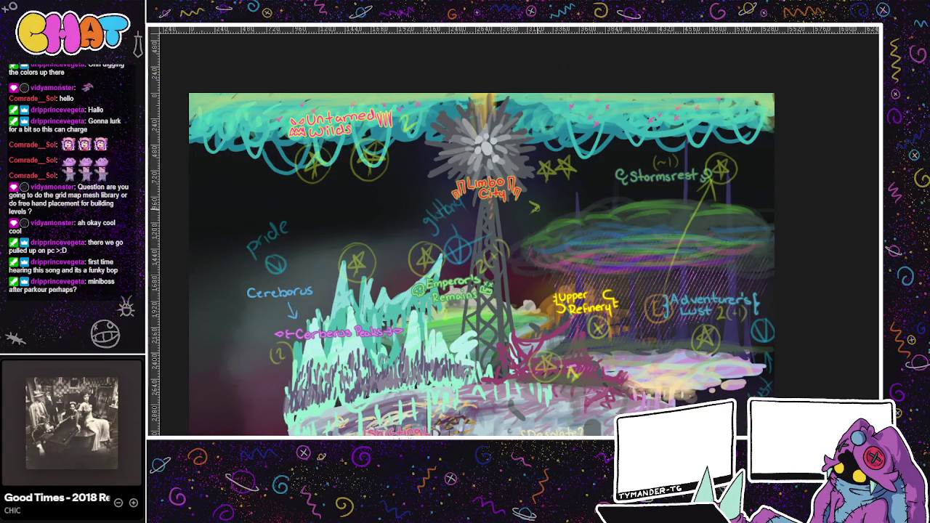
drag(542, 203, 550, 212)
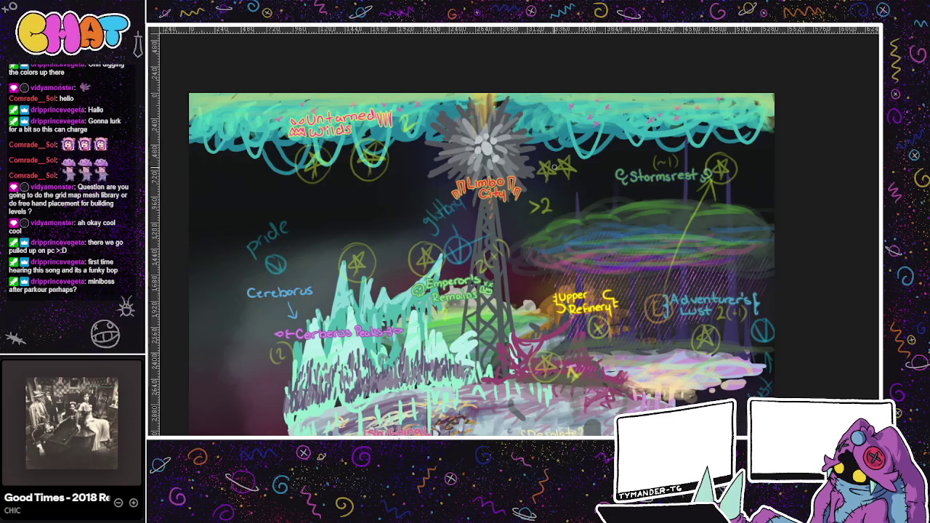
drag(559, 157, 554, 158)
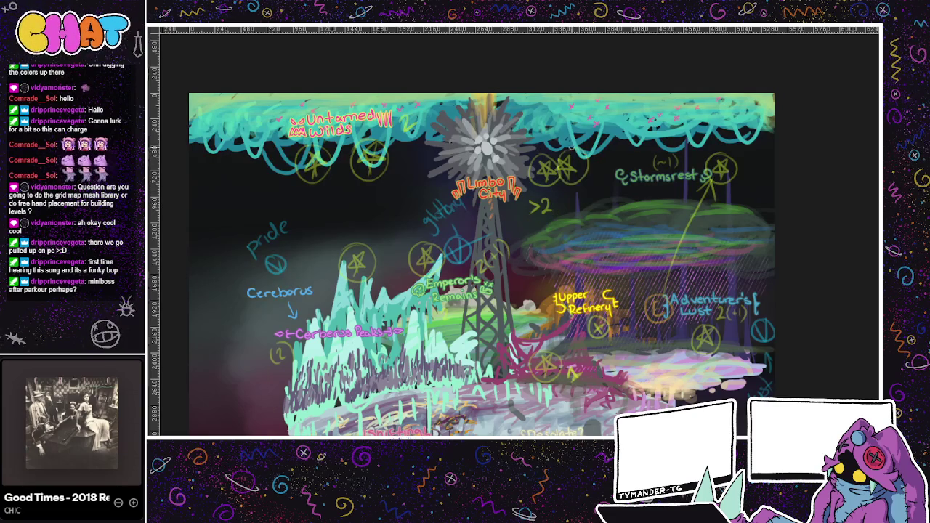
Pan the level map back down toward the lower islands.
scroll(566, 291, down, 2)
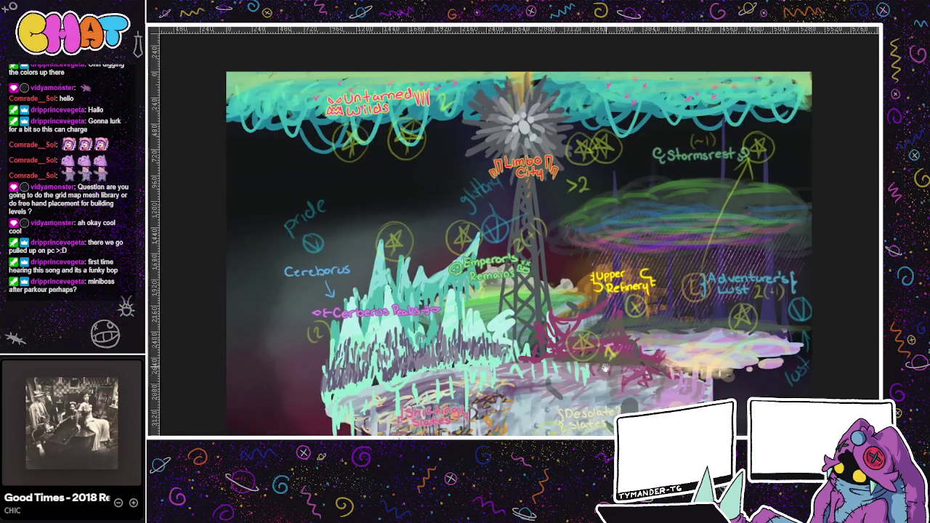
mouse_move(563, 392)
mouse_down()
mouse_move(541, 359)
mouse_move(592, 306)
mouse_up()
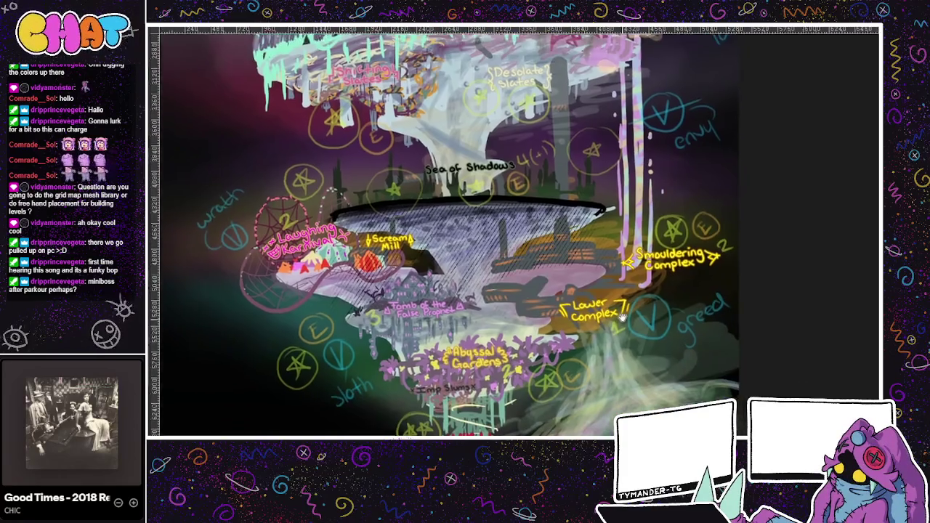
scroll(591, 313, down, 1)
scroll(593, 323, down, 1)
scroll(594, 334, down, 1)
mouse_move(594, 339)
mouse_down()
mouse_move(590, 352)
mouse_move(549, 363)
mouse_up()
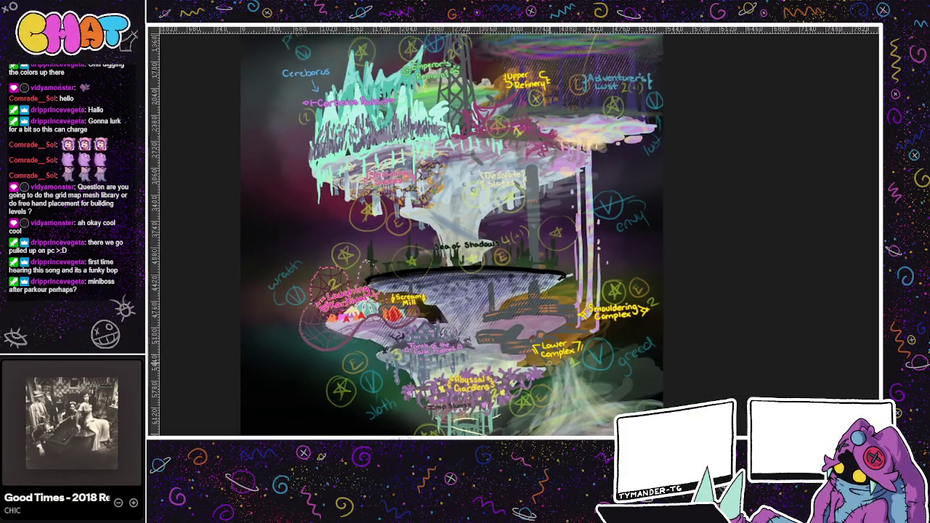
scroll(550, 363, up, 2)
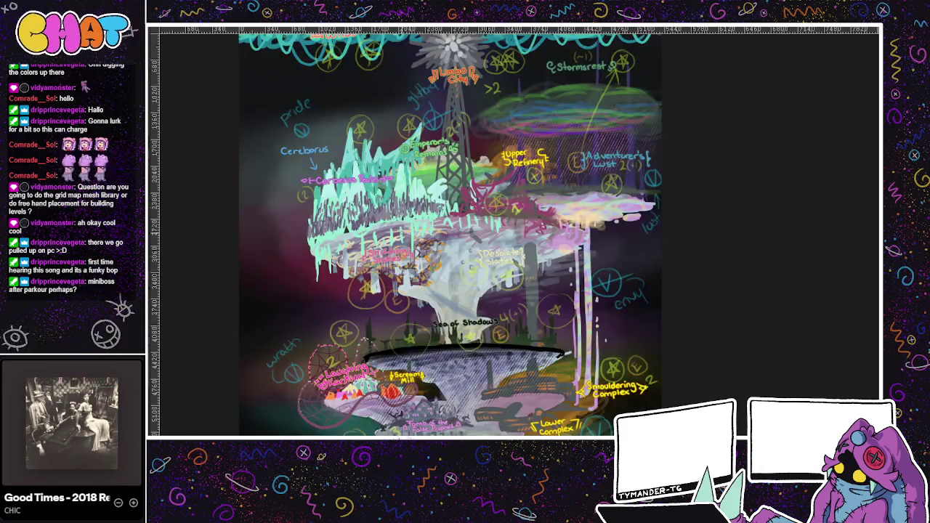
drag(359, 289, 340, 337)
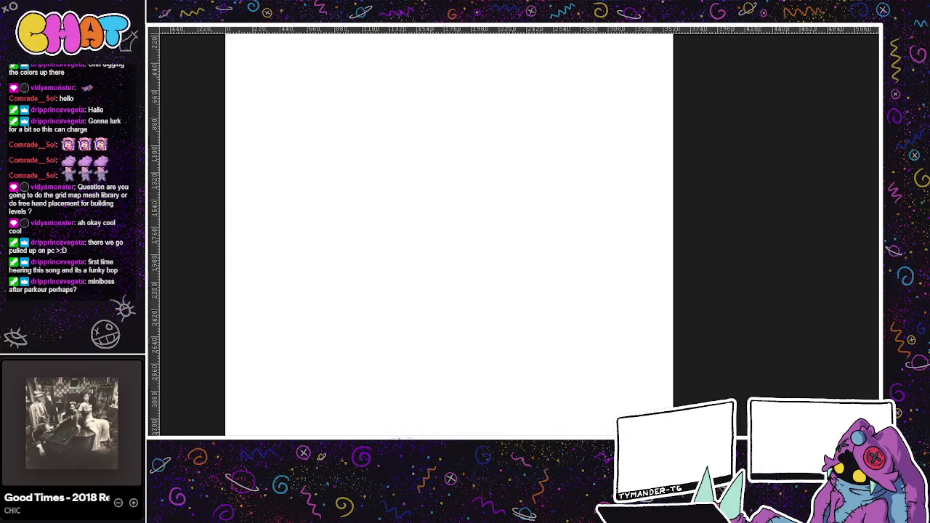
Write the heading 'Sea & Shadows' on the rotated, zoomed blank canvas.
drag(465, 218, 435, 208)
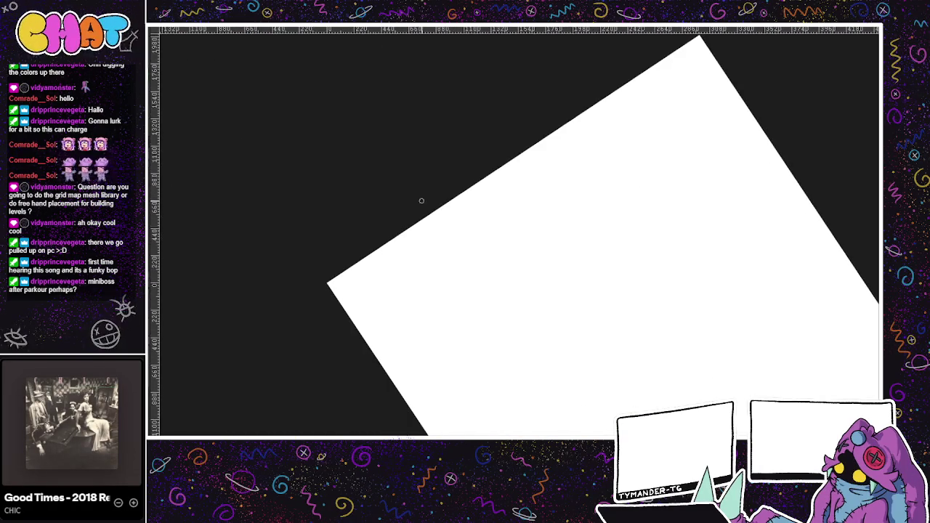
scroll(347, 287, up, 2)
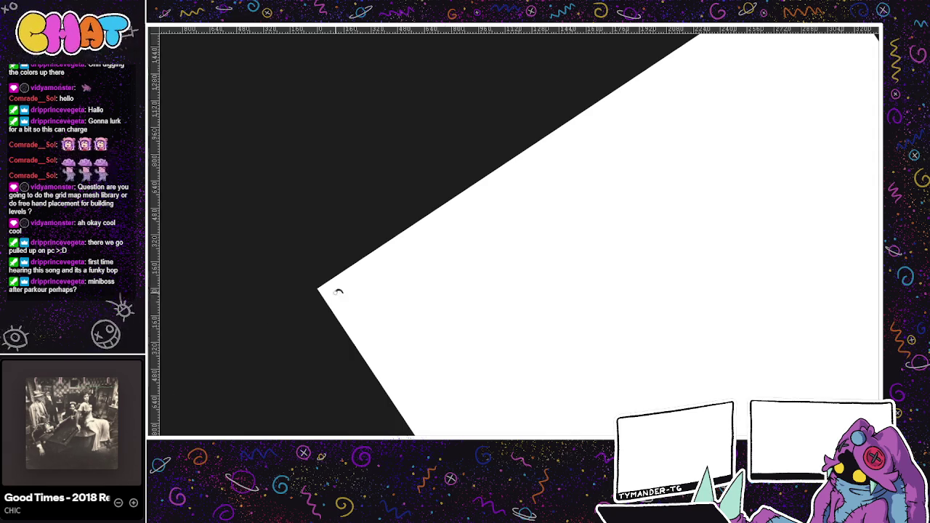
mouse_move(347, 296)
mouse_down()
mouse_move(377, 267)
mouse_move(405, 266)
mouse_move(419, 238)
mouse_move(443, 231)
mouse_up()
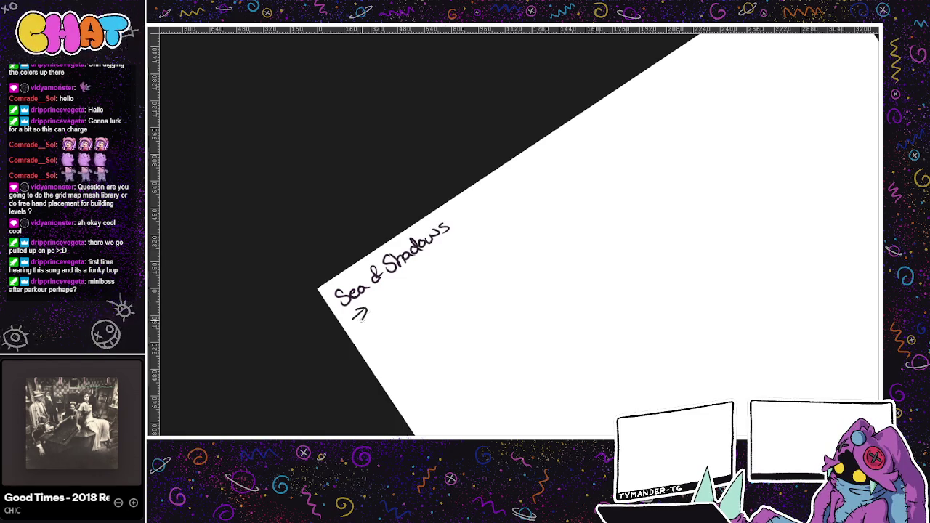
Write the arrowed Employee of the Month entry and start the next arrow line.
mouse_move(362, 308)
mouse_down()
mouse_move(369, 317)
mouse_move(376, 298)
mouse_up()
drag(367, 311, 423, 276)
mouse_move(426, 272)
mouse_down()
mouse_move(475, 224)
mouse_move(480, 231)
mouse_move(500, 215)
mouse_up()
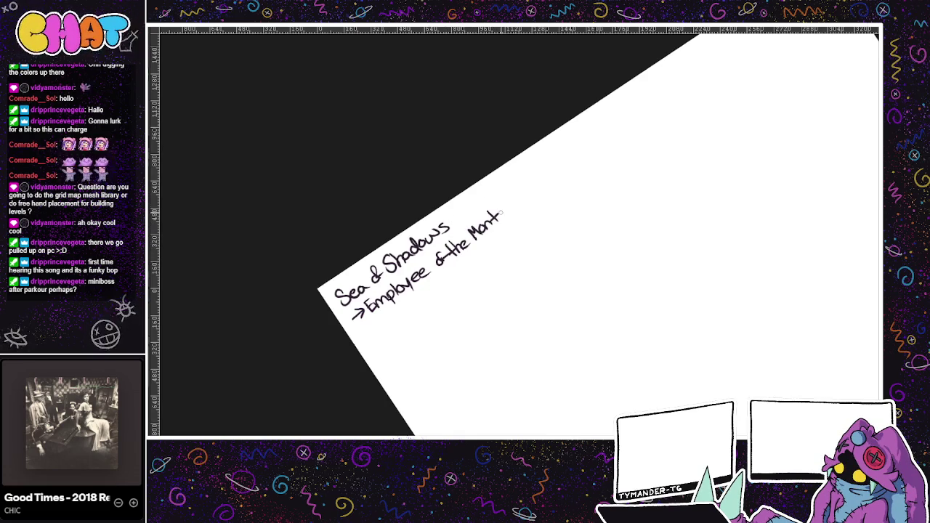
mouse_move(365, 335)
mouse_down()
mouse_move(472, 260)
mouse_move(504, 256)
mouse_up()
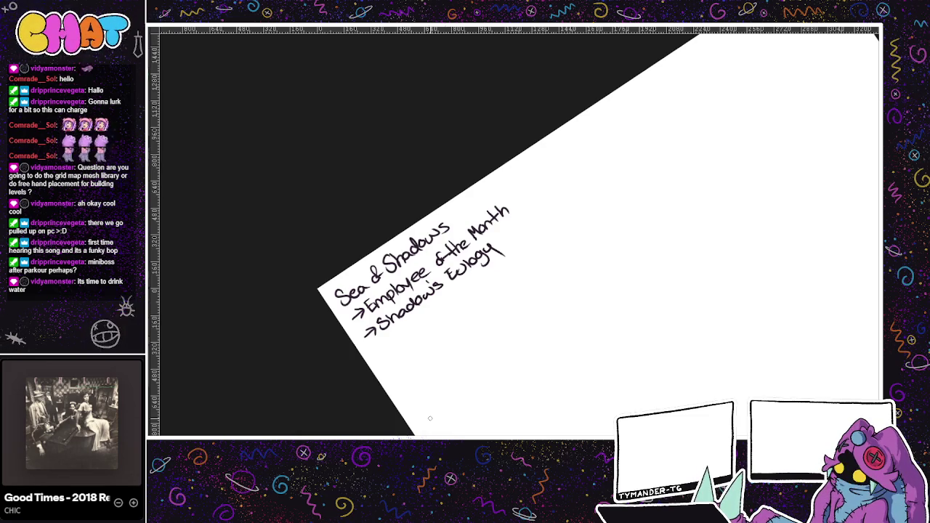
mouse_move(365, 353)
mouse_down()
mouse_move(384, 343)
mouse_move(377, 353)
mouse_up()
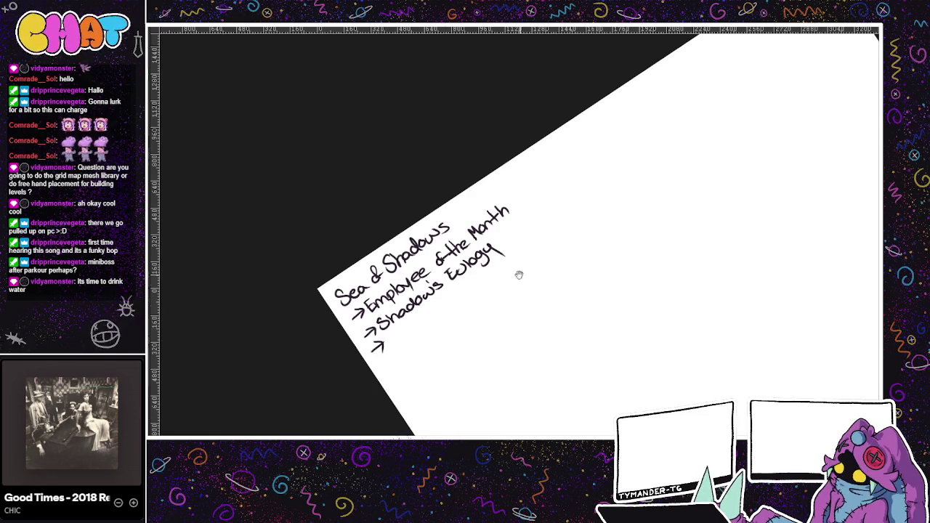
drag(518, 269, 556, 208)
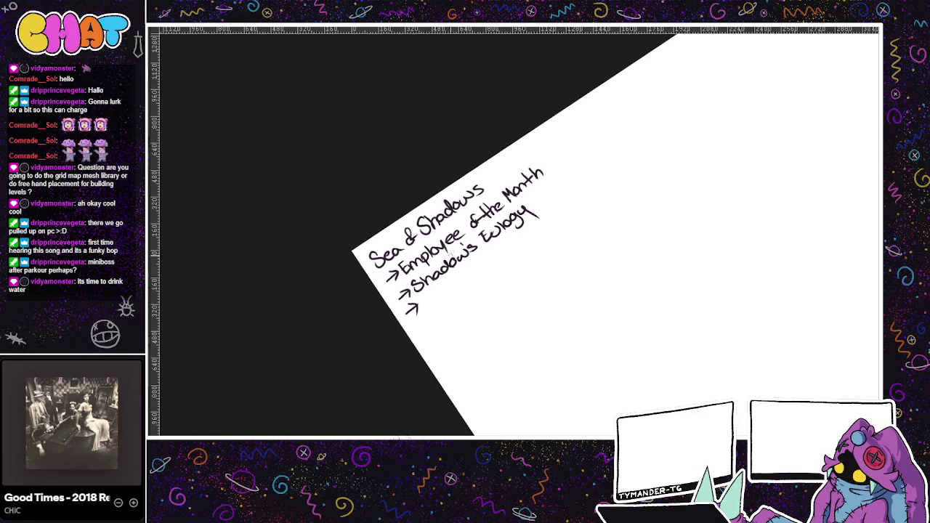
key(ctrl+Tab)
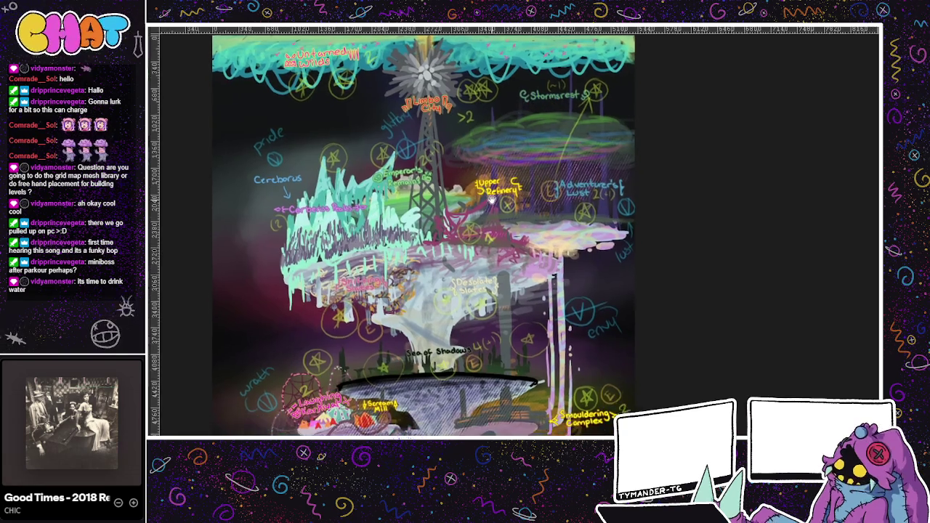
Write the arrowed Elder Gheistlord entry, checking the level map for reference.
key(ctrl+Tab)
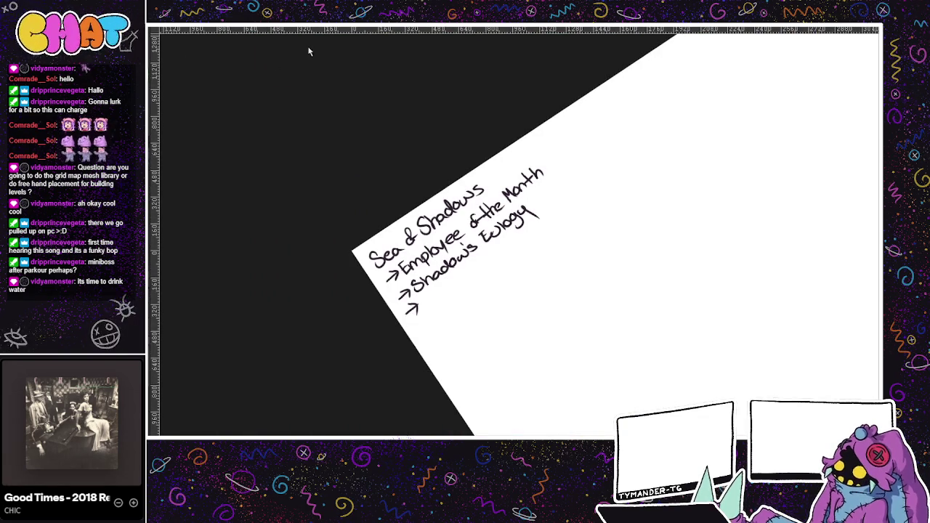
key(ctrl+Tab)
key(ctrl+Tab)
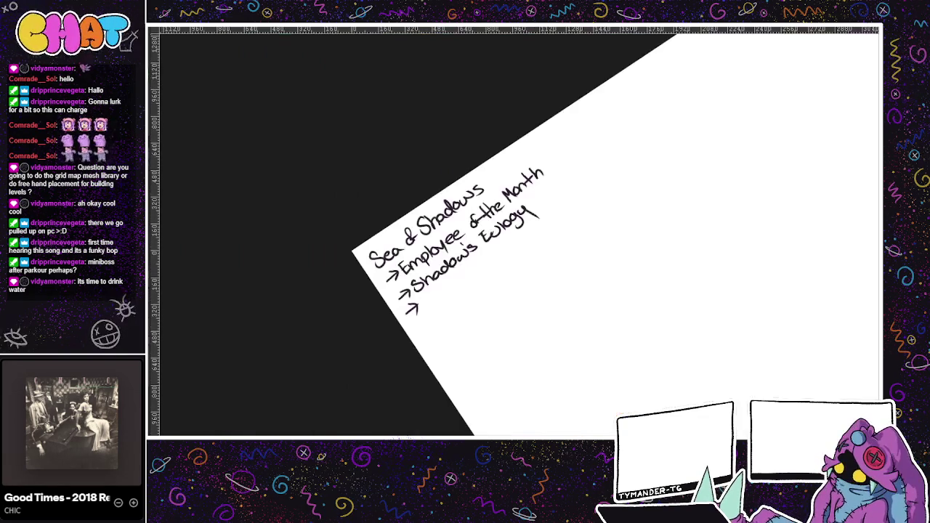
mouse_move(422, 298)
mouse_down()
mouse_move(426, 310)
mouse_move(436, 305)
mouse_up()
mouse_move(423, 297)
mouse_down()
mouse_move(432, 292)
mouse_move(437, 304)
mouse_move(446, 285)
mouse_move(473, 279)
mouse_move(504, 250)
mouse_up()
drag(507, 254, 544, 226)
Undo the stray strokes after Month and draw an arrow below Elder Gheistlord.
mouse_move(549, 158)
mouse_down()
mouse_move(584, 131)
mouse_move(542, 165)
mouse_up()
key(ctrl+z)
key(ctrl+z)
key(ctrl+z)
mouse_move(587, 109)
mouse_down()
mouse_move(543, 164)
mouse_move(598, 141)
mouse_up()
key(ctrl+z)
key(ctrl+z)
key(ctrl+z)
key(ctrl+z)
mouse_move(549, 158)
mouse_down()
mouse_move(581, 138)
mouse_move(726, 104)
mouse_up()
key(ctrl+z)
scroll(515, 261, down, 1)
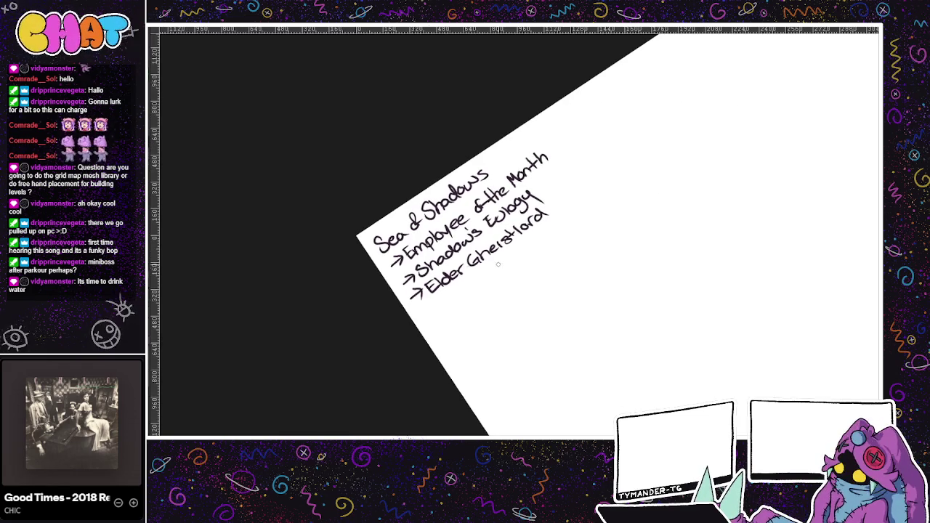
mouse_move(423, 315)
mouse_down()
mouse_move(436, 320)
mouse_move(462, 295)
mouse_up()
key(ctrl+z)
key(ctrl+z)
key(ctrl+z)
key(ctrl+z)
key(ctrl+z)
Write the Forsaken Traitor entry on the new arrow line.
drag(463, 298, 463, 299)
drag(470, 292, 488, 280)
mouse_move(491, 284)
mouse_down()
mouse_move(512, 256)
mouse_move(510, 271)
mouse_up()
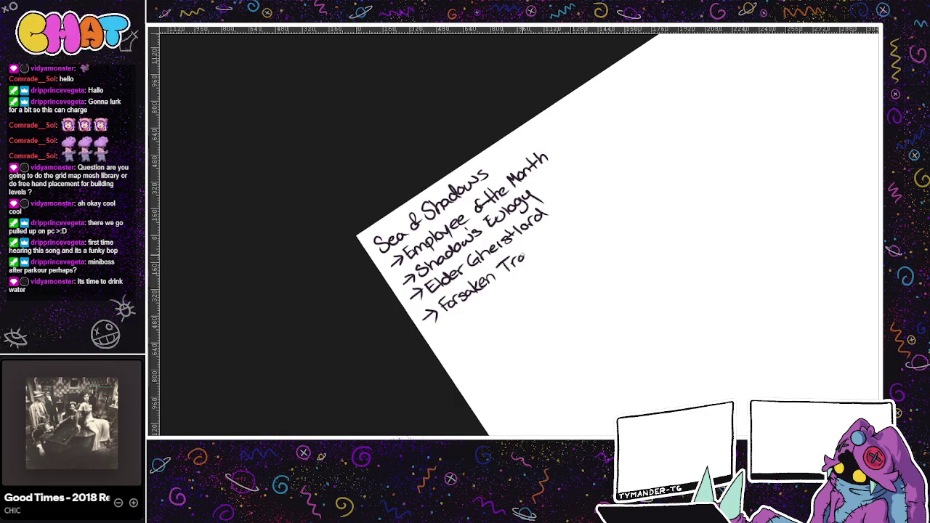
drag(546, 239, 545, 240)
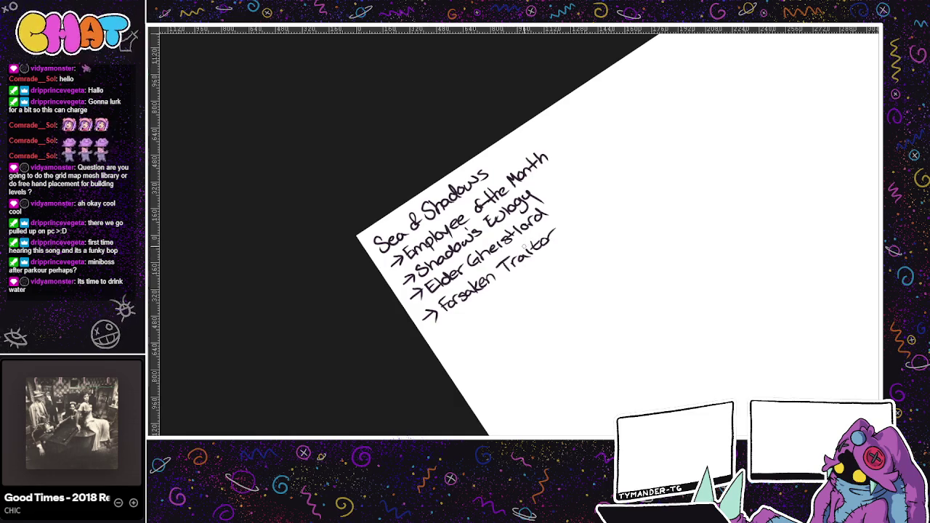
Add the Mooncrest Leviathan entry, redoing the miswritten letters after the tilde.
drag(435, 340, 486, 311)
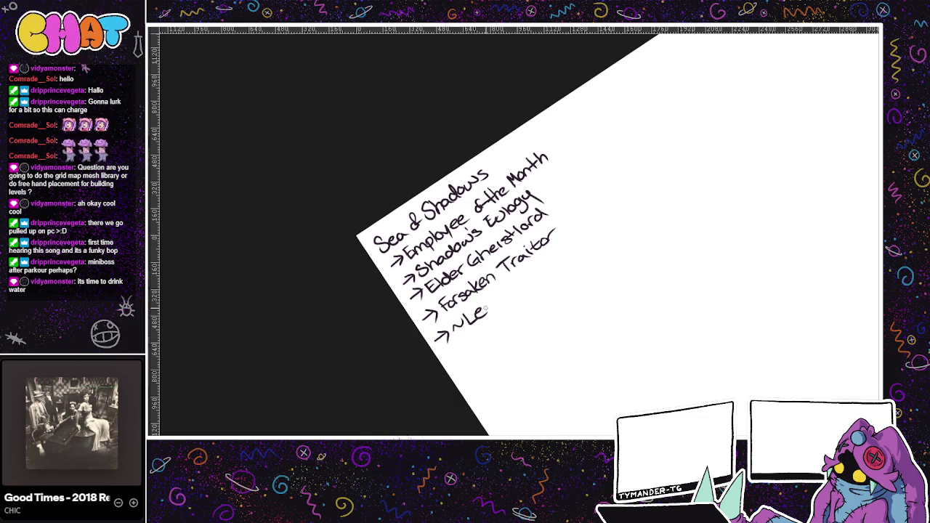
key(ctrl+z)
key(ctrl+z)
key(ctrl+z)
key(ctrl+z)
key(ctrl+z)
mouse_move(465, 315)
mouse_down()
mouse_move(469, 328)
mouse_move(489, 305)
mouse_up()
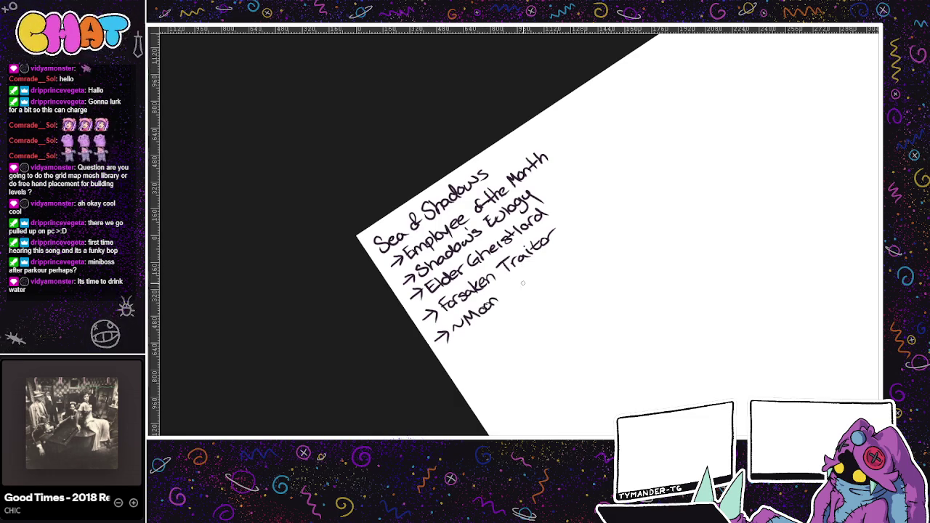
drag(489, 306, 520, 283)
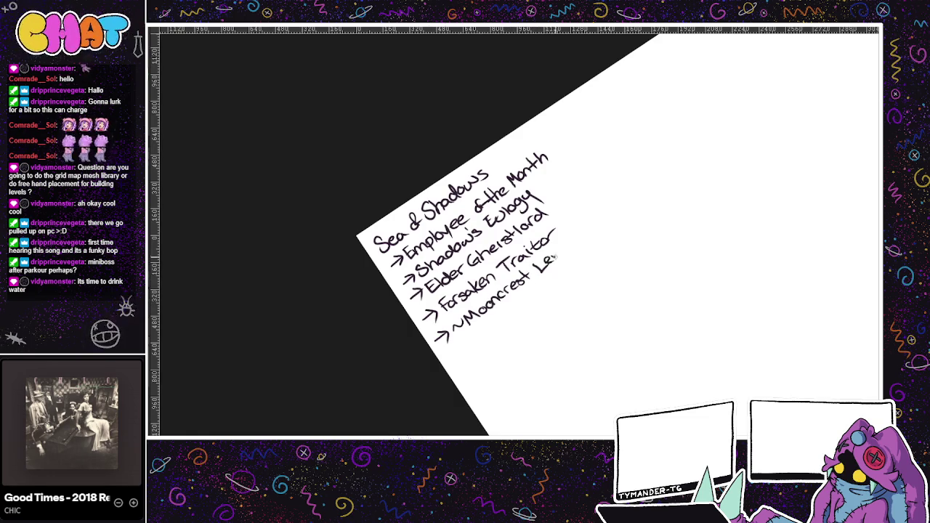
drag(566, 248, 608, 216)
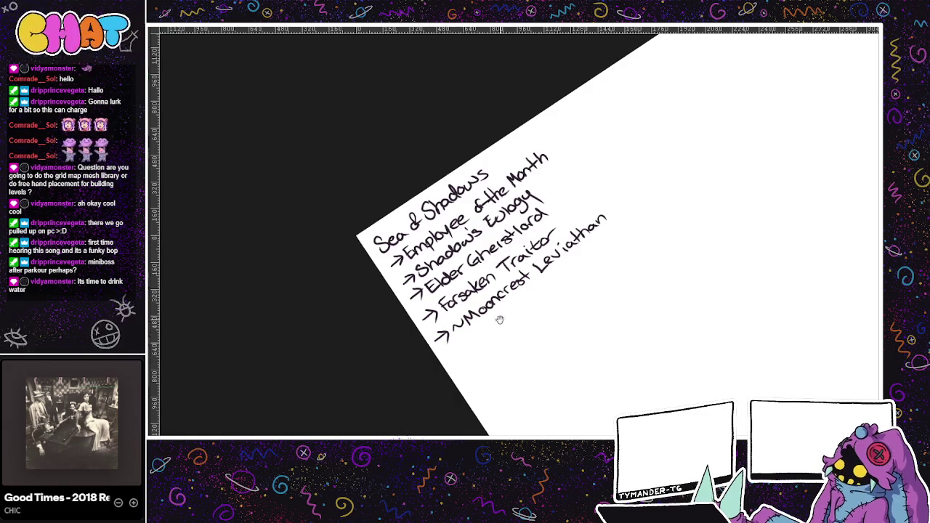
scroll(494, 328, down, 2)
Handwrite 'Shifting Slates' as the last entry of the Sea & Shadows list.
key(ctrl+Tab)
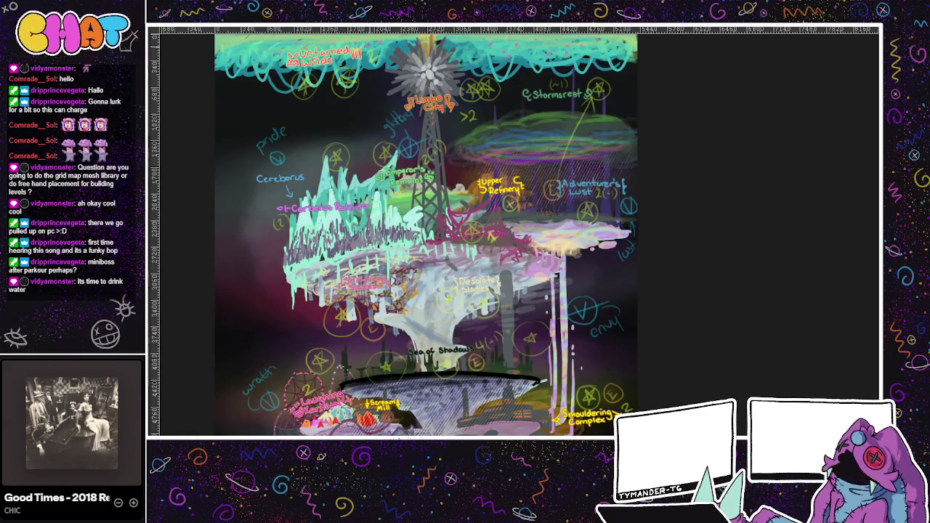
key(ctrl+Tab)
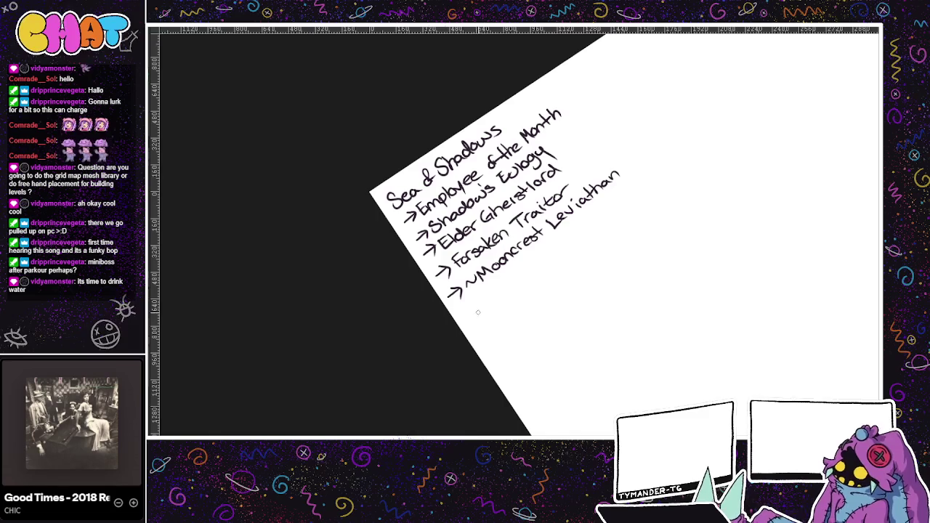
drag(468, 311, 463, 324)
mouse_move(478, 303)
mouse_down()
mouse_move(480, 320)
mouse_move(512, 290)
mouse_move(545, 288)
mouse_up()
click(510, 278)
drag(561, 247, 551, 260)
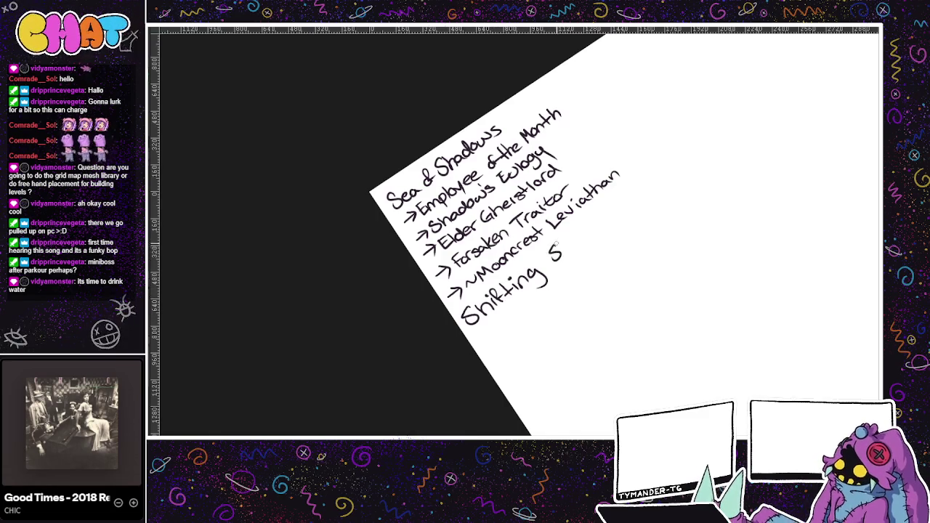
drag(581, 226, 584, 241)
drag(579, 233, 595, 230)
drag(602, 224, 597, 233)
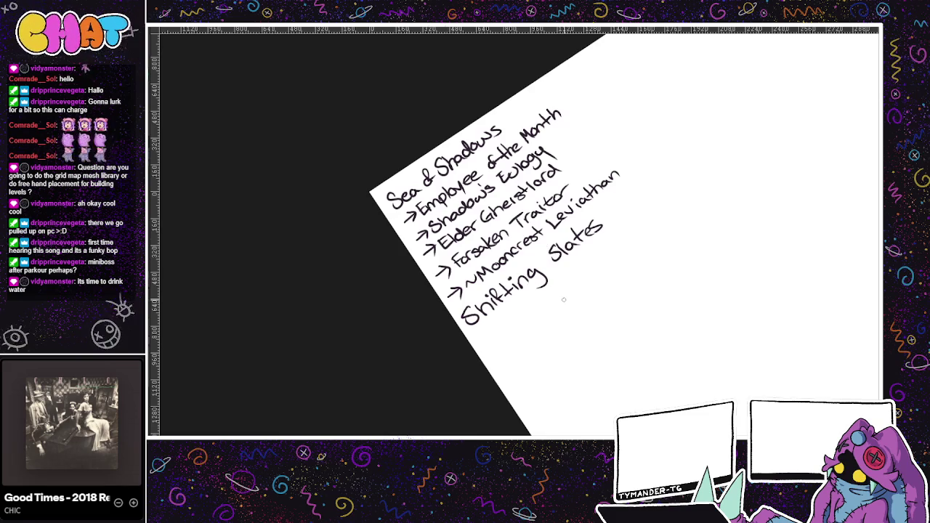
key(ctrl+Tab)
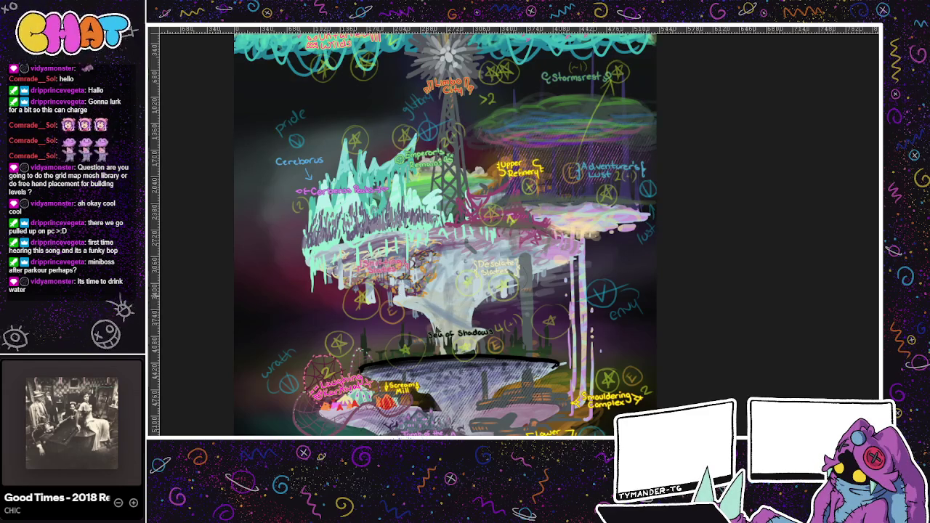
Add an arrowhead on the notes page to start a new list line.
drag(552, 402, 564, 380)
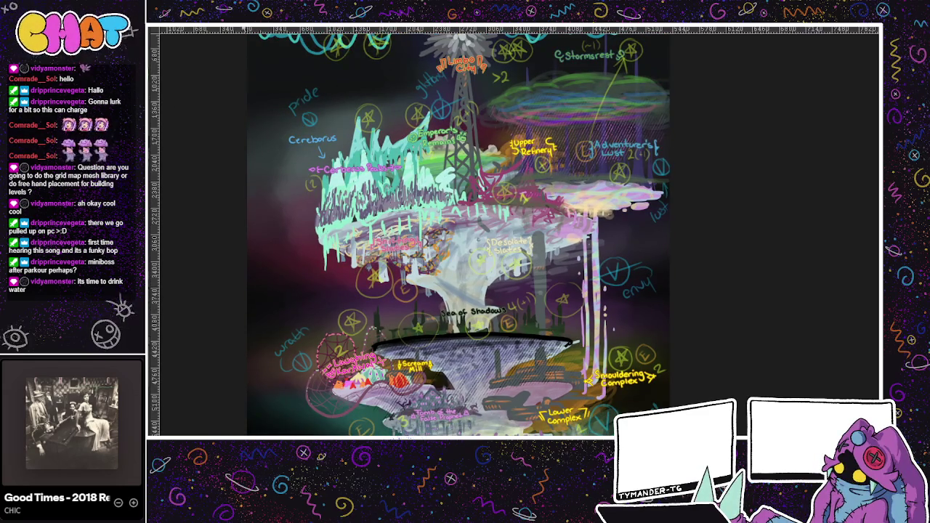
key(ctrl+Tab)
key(ctrl+Tab)
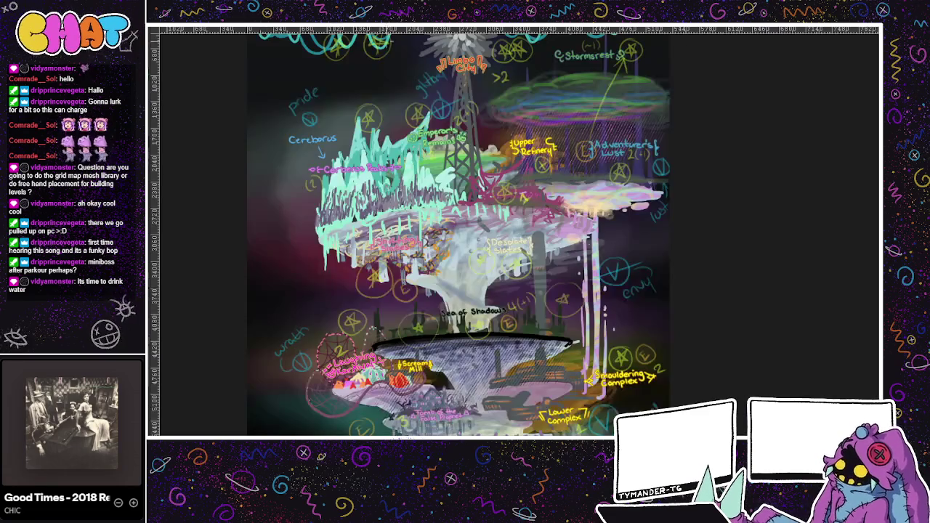
key(ctrl+Tab)
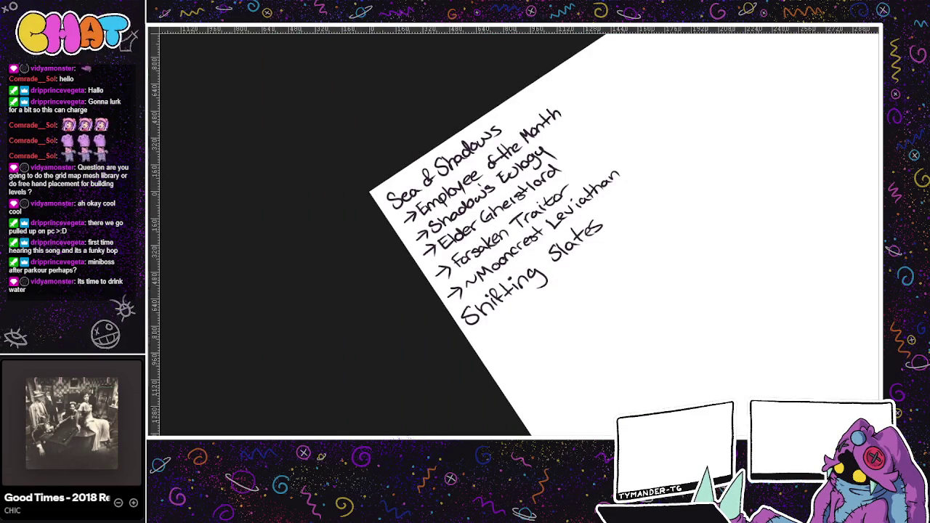
mouse_move(492, 335)
mouse_down()
mouse_move(497, 370)
mouse_move(514, 367)
mouse_up()
key(ctrl+z)
Pan the level map to show Cerberus and the Upper Refinery.
key(ctrl+Tab)
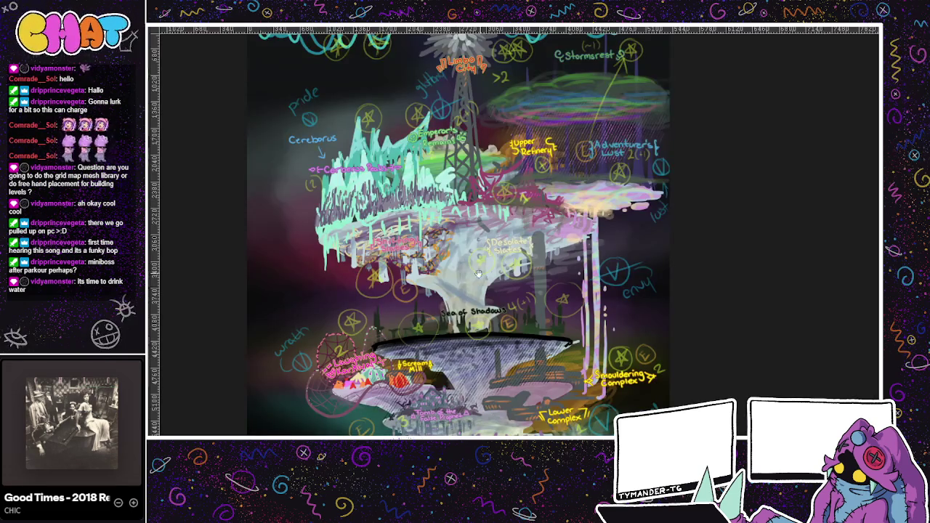
drag(490, 270, 513, 275)
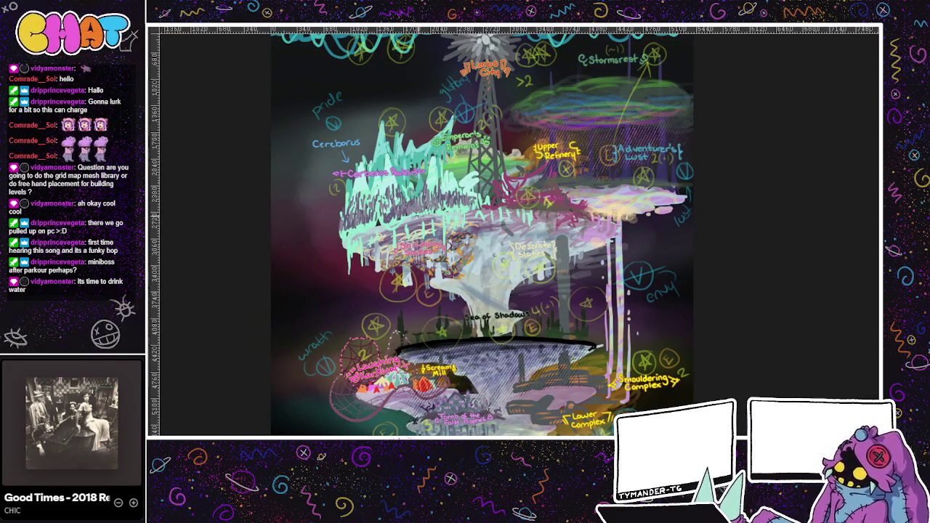
scroll(454, 258, up, 2)
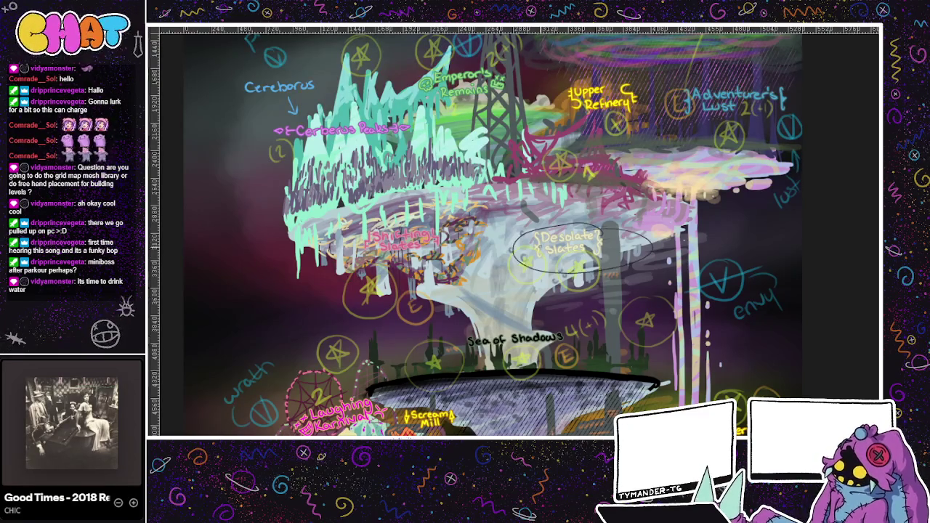
drag(621, 363, 544, 253)
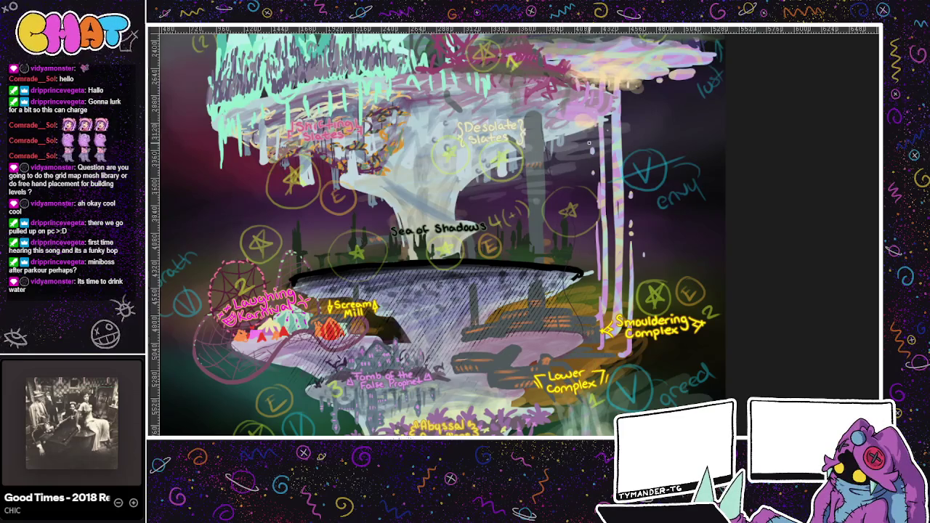
drag(590, 145, 643, 217)
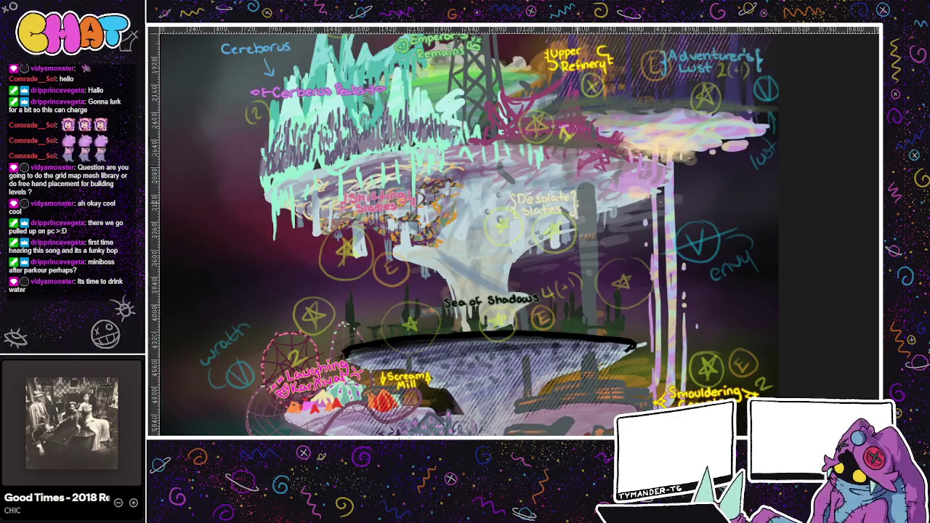
Sketch strokes around the Shifting and Desolate Slates labels, then undo them all.
drag(416, 217, 501, 188)
drag(436, 207, 536, 190)
drag(426, 240, 504, 221)
key(ctrl+z)
key(ctrl+z)
key(ctrl+z)
drag(419, 212, 543, 195)
key(ctrl+z)
key(ctrl+z)
drag(409, 218, 520, 190)
key(ctrl+z)
mouse_move(439, 173)
mouse_down()
mouse_move(309, 205)
mouse_move(462, 195)
mouse_up()
key(ctrl+z)
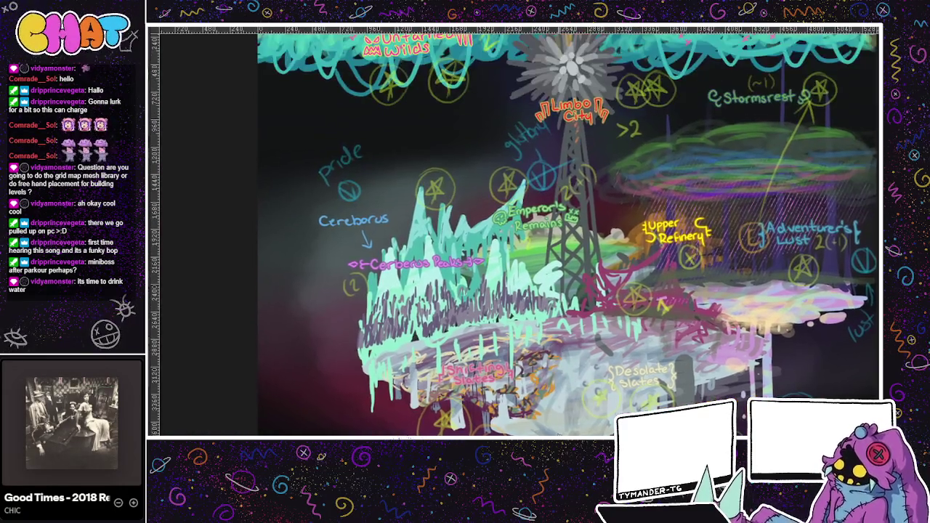
mouse_move(483, 241)
mouse_down()
mouse_move(593, 370)
mouse_move(587, 291)
mouse_move(616, 311)
mouse_up()
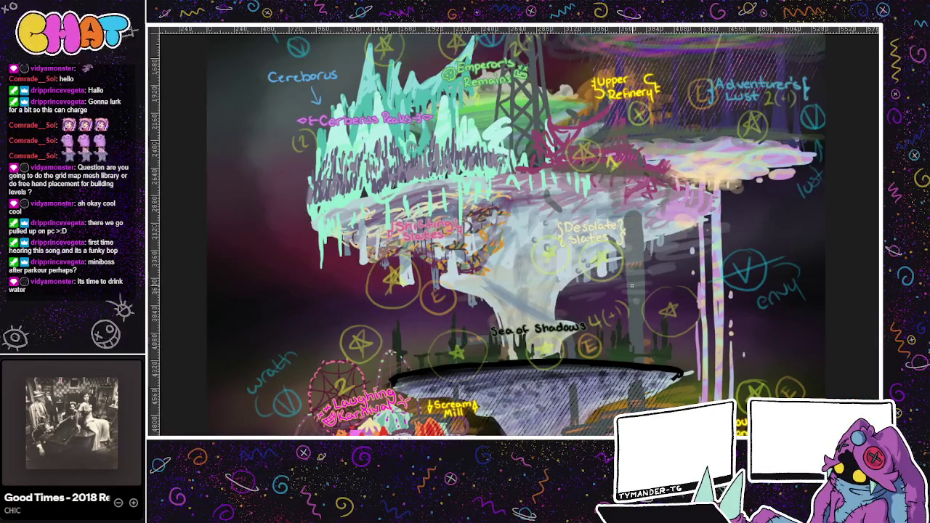
key(ctrl+Tab)
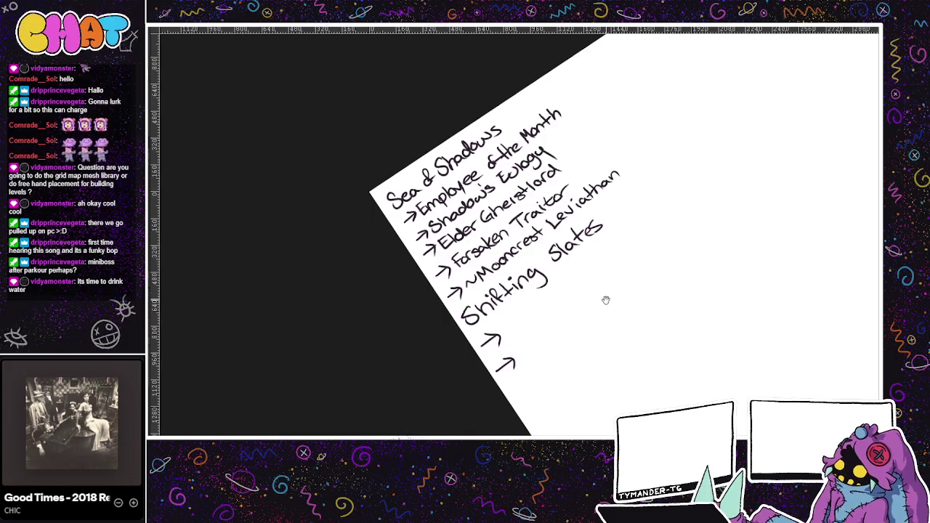
Sketch a creature doodle on the list page, then undo it entirely.
scroll(547, 212, right, 3)
mouse_move(576, 230)
mouse_down()
mouse_move(621, 289)
mouse_move(589, 299)
mouse_move(612, 289)
mouse_move(524, 368)
mouse_up()
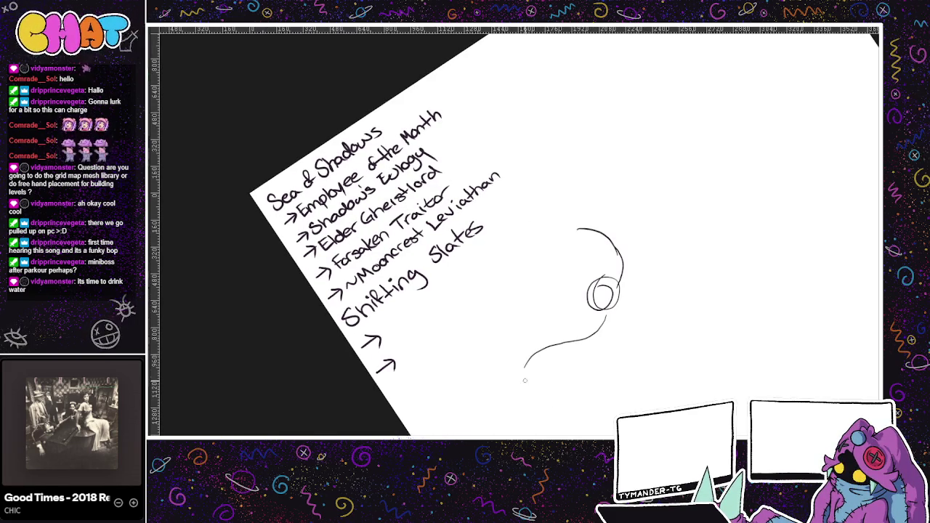
drag(616, 320, 608, 363)
drag(623, 297, 627, 324)
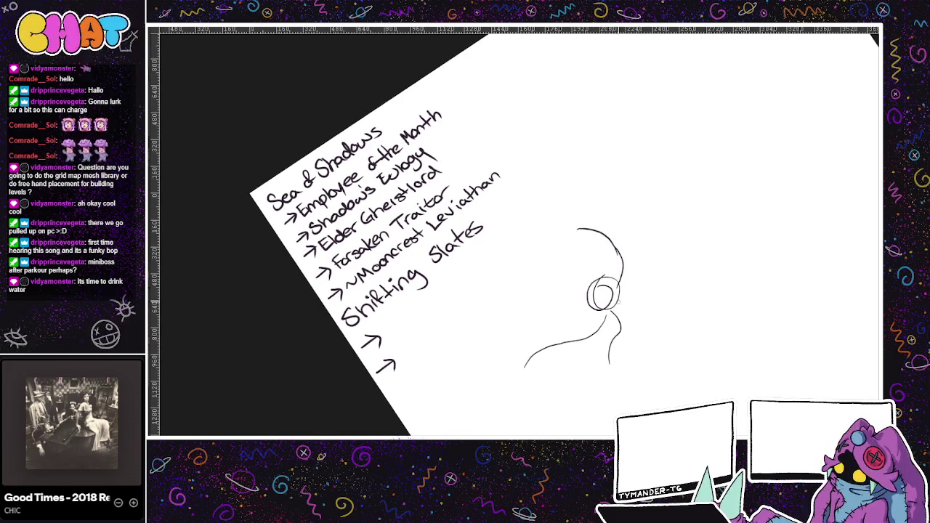
mouse_move(607, 356)
mouse_down()
mouse_move(605, 375)
mouse_move(618, 373)
mouse_up()
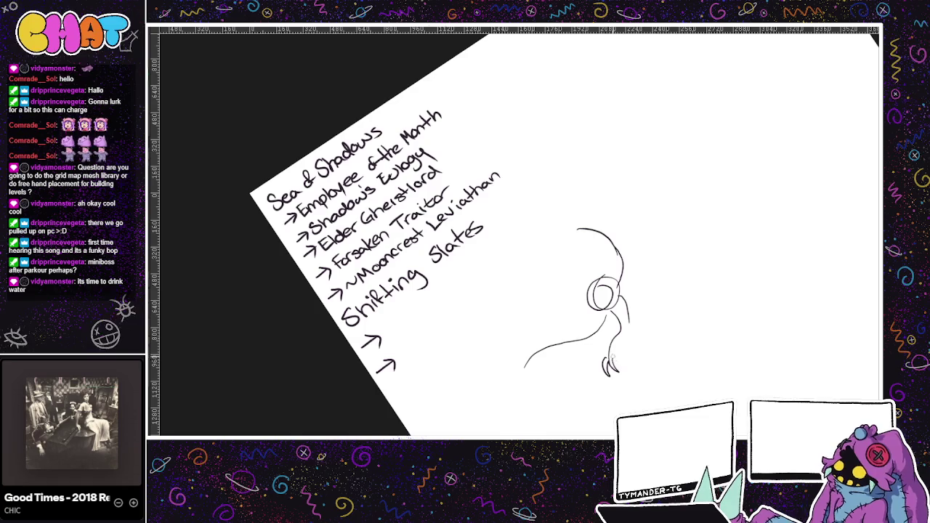
mouse_move(629, 330)
mouse_down()
mouse_move(634, 313)
mouse_move(585, 311)
mouse_move(578, 263)
mouse_move(588, 303)
mouse_up()
key(ctrl+z)
key(ctrl+z)
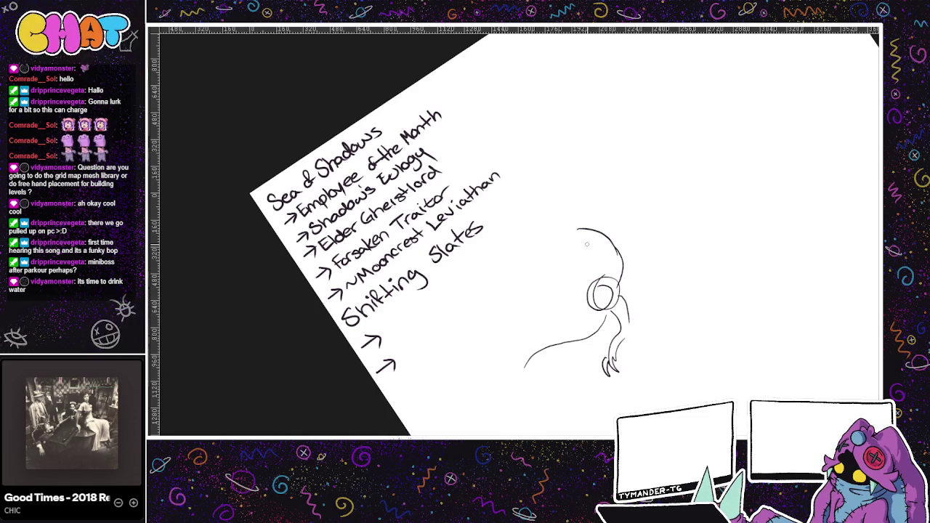
key(ctrl+z)
key(ctrl+z)
key(ctrl+z)
key(ctrl+z)
key(ctrl+z)
key(ctrl+z)
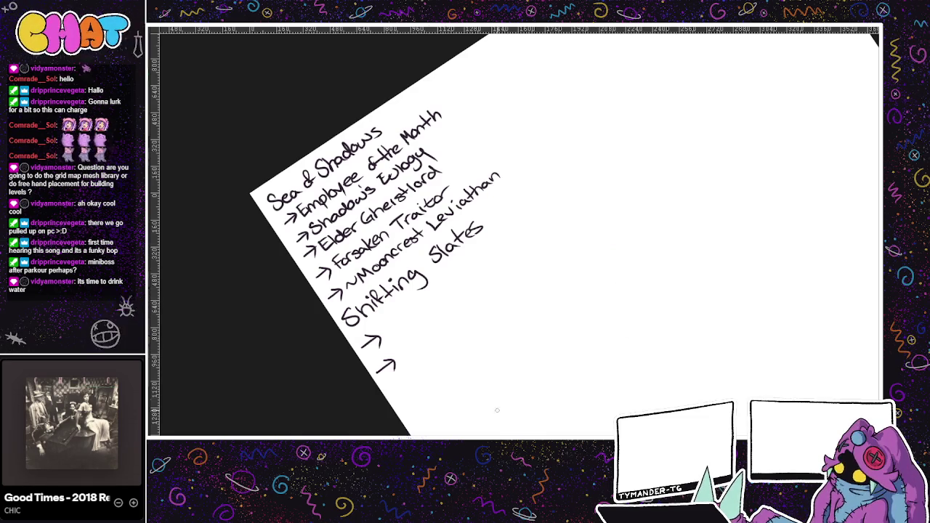
drag(502, 402, 545, 411)
key(ctrl+Tab)
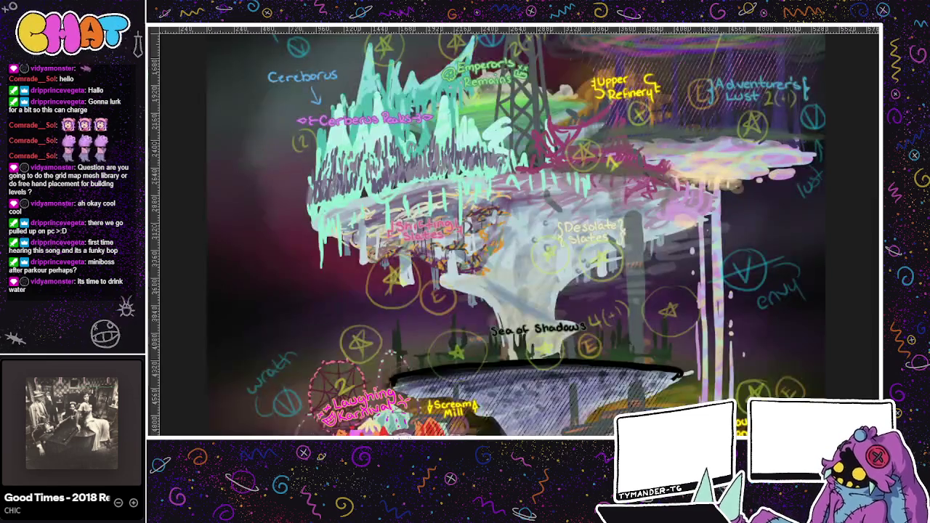
Undo a curved stroke over Shifting Slates and pan to the map's top.
drag(436, 218, 458, 305)
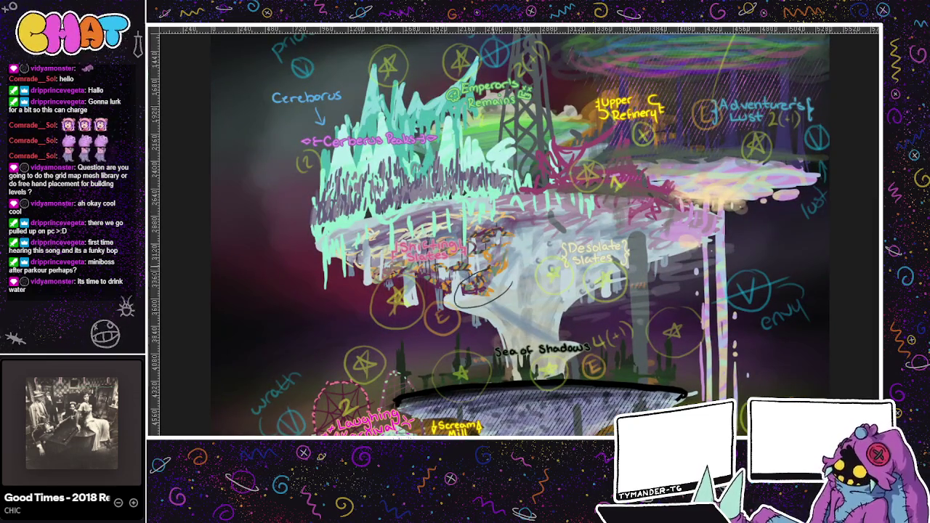
key(ctrl+z)
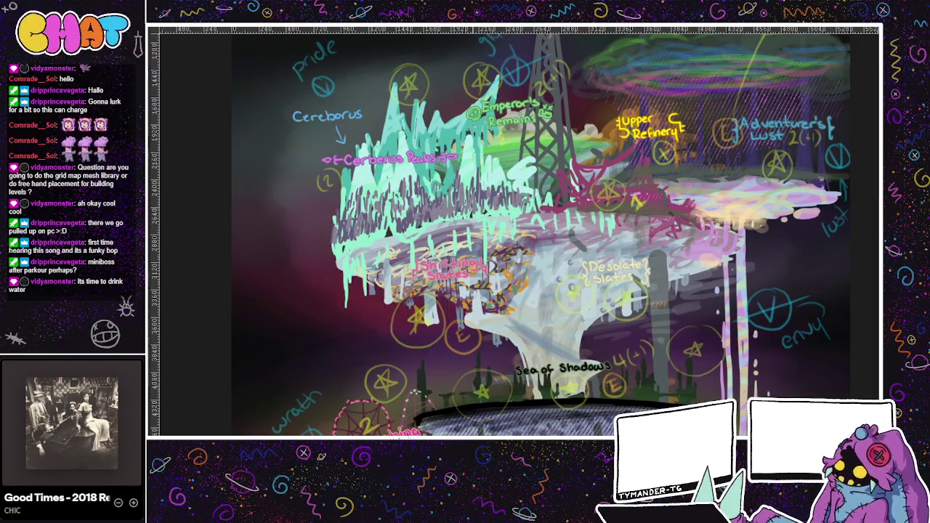
drag(421, 88, 446, 122)
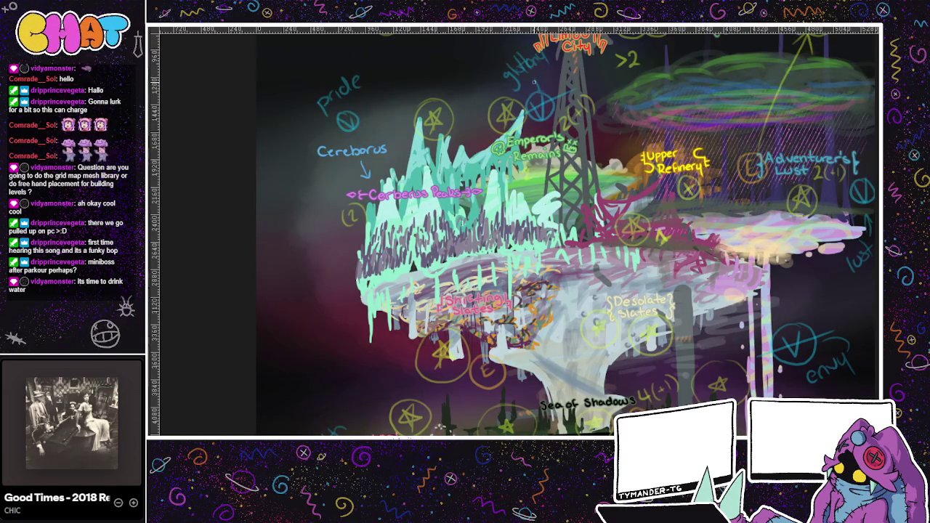
mouse_move(620, 377)
mouse_down()
mouse_move(518, 66)
mouse_move(551, 161)
mouse_move(502, 334)
mouse_move(595, 382)
mouse_up()
key(ctrl+Tab)
key(ctrl+Tab)
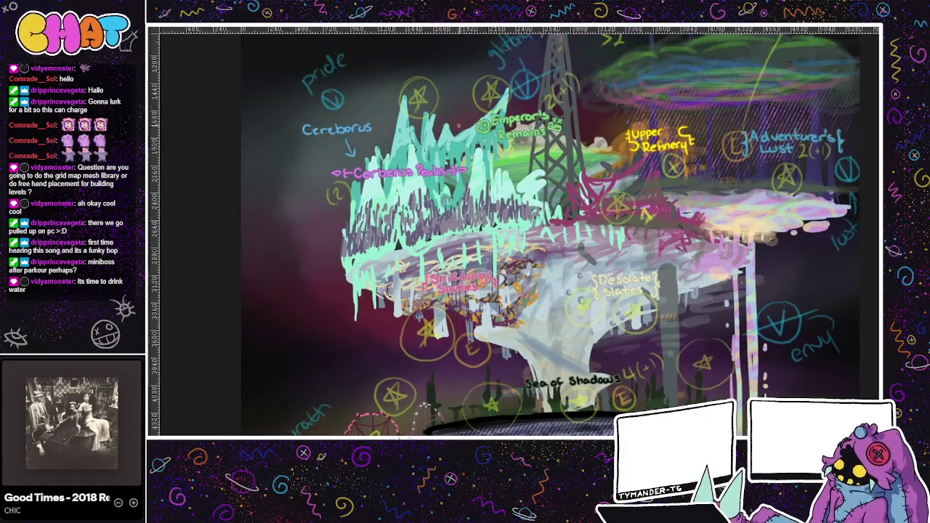
key(ctrl+Tab)
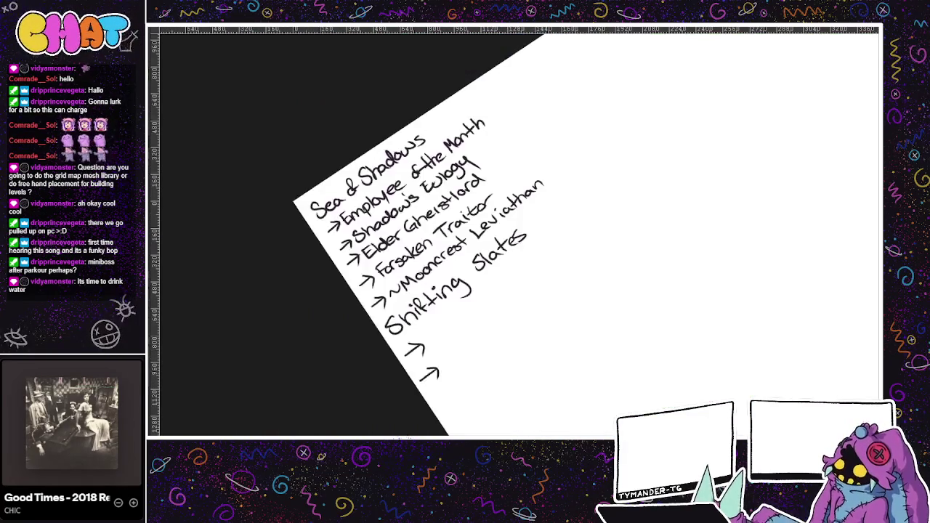
Write 'Cerberus Peaks' below the arrows and draw two empty arrows under it.
mouse_move(449, 404)
mouse_down()
mouse_move(459, 416)
mouse_move(514, 364)
mouse_up()
mouse_move(520, 358)
mouse_down()
mouse_move(517, 370)
mouse_move(535, 344)
mouse_move(564, 340)
mouse_move(561, 270)
mouse_up()
drag(460, 358, 475, 351)
drag(468, 347, 492, 371)
drag(487, 367, 488, 380)
key(ctrl+Tab)
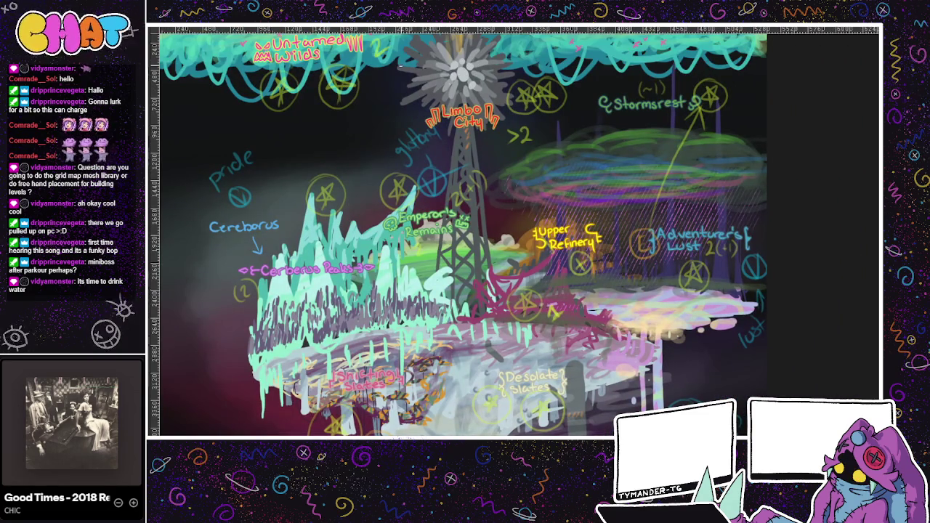
key(ctrl+Tab)
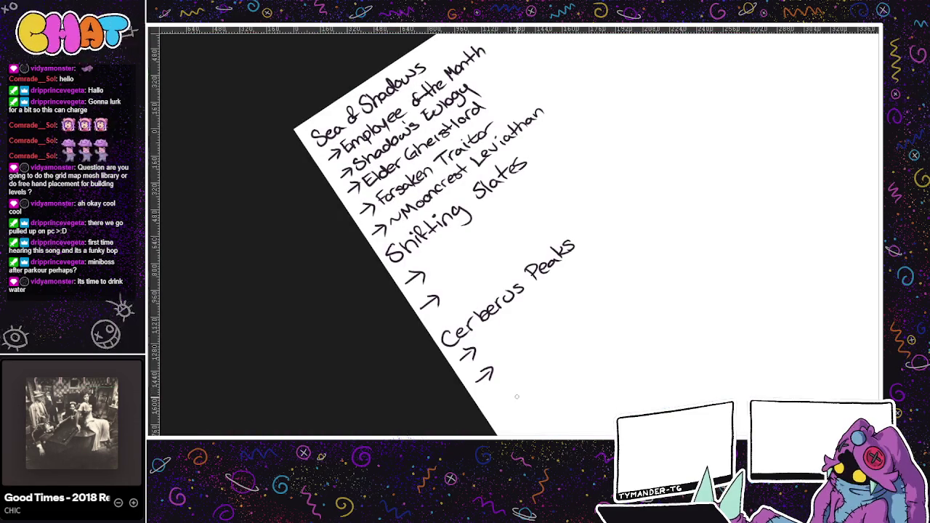
Handwrite 'Emp Rem' and '~Emperor' joined by arrows at the bottom of the list.
mouse_move(490, 396)
mouse_down()
mouse_move(500, 413)
mouse_move(497, 400)
mouse_move(531, 372)
mouse_move(538, 385)
mouse_up()
key(ctrl+z)
drag(541, 374, 562, 362)
mouse_move(523, 404)
mouse_down()
mouse_move(527, 342)
mouse_move(518, 362)
mouse_up()
drag(518, 387, 536, 377)
mouse_move(526, 372)
mouse_down()
mouse_move(529, 383)
mouse_move(602, 327)
mouse_up()
drag(603, 328, 619, 315)
Check the level map for the next name, then handwrite 'Rotgulch' with an arrow below.
key(5)
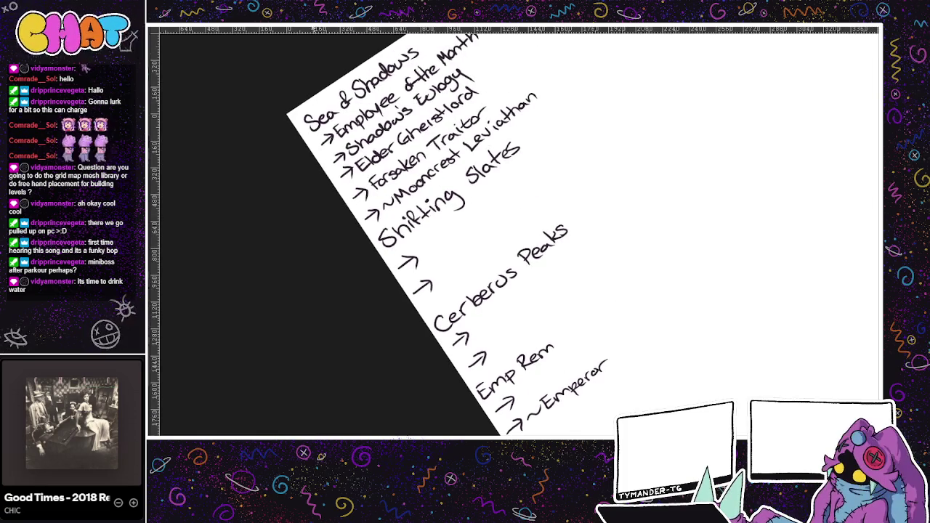
key(ctrl+Tab)
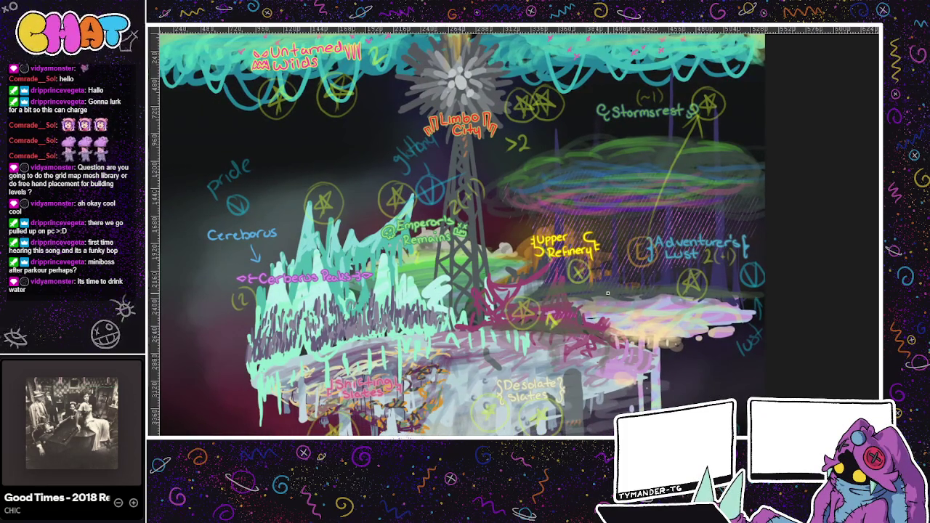
key(ctrl+Tab)
mouse_move(486, 363)
mouse_down()
mouse_move(511, 385)
mouse_move(539, 378)
mouse_up()
mouse_move(546, 354)
mouse_down()
mouse_move(548, 366)
mouse_move(570, 358)
mouse_up()
mouse_move(513, 411)
mouse_down()
mouse_move(532, 399)
mouse_move(522, 363)
mouse_move(523, 388)
mouse_move(542, 363)
mouse_up()
Handwrite 'Advent Lust' with two arrows beneath it, then return to the level map.
drag(544, 367, 561, 360)
drag(553, 353, 583, 341)
mouse_move(587, 337)
mouse_down()
mouse_move(585, 348)
mouse_move(594, 335)
mouse_up()
drag(587, 328, 599, 320)
drag(522, 404, 537, 393)
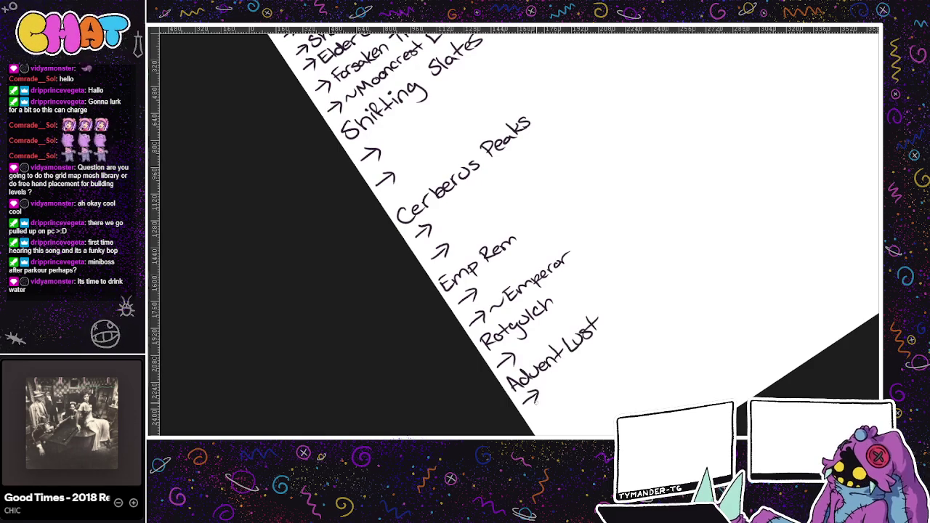
drag(538, 433, 552, 420)
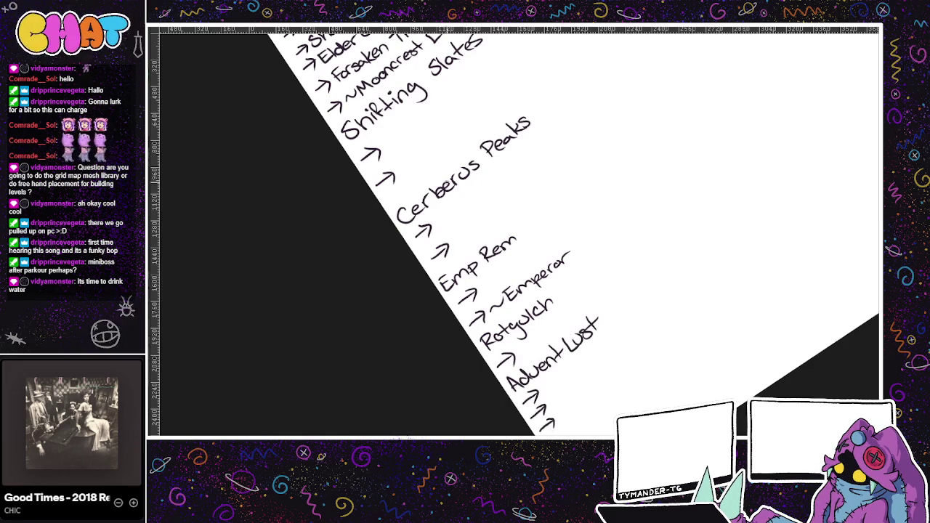
key(ctrl+Tab)
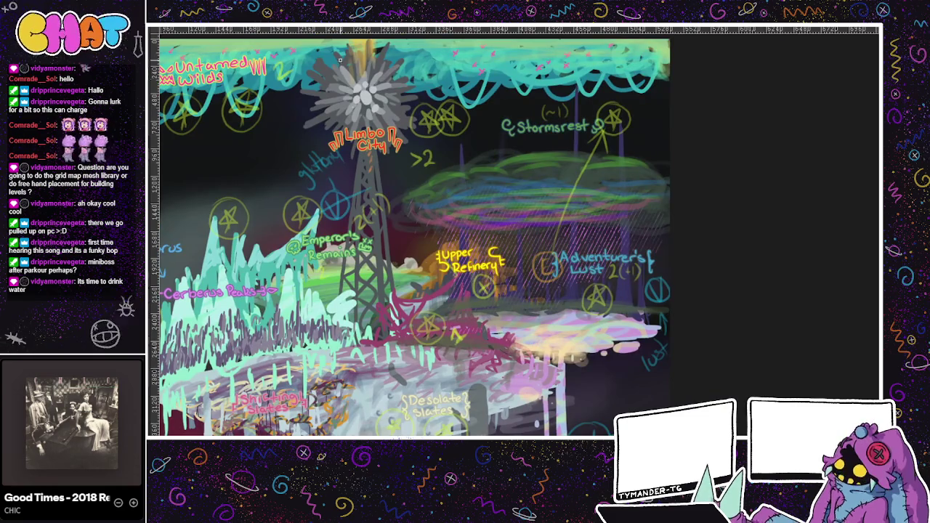
Handwrite 'Stormsrest' after the arrow below Advent Lust and begin a 'Storm Hera' line beneath.
key(ctrl+Tab)
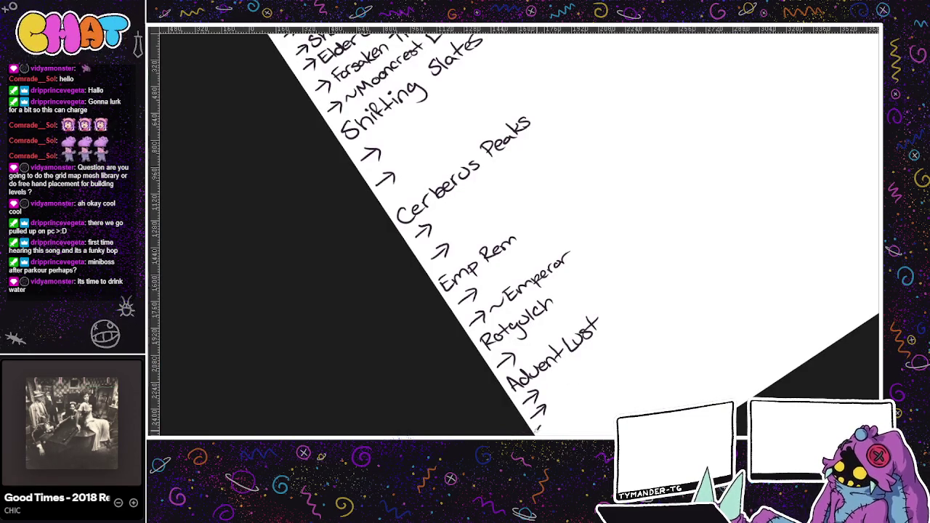
drag(561, 420, 538, 434)
mouse_move(552, 418)
mouse_down()
mouse_move(564, 429)
mouse_move(607, 404)
mouse_up()
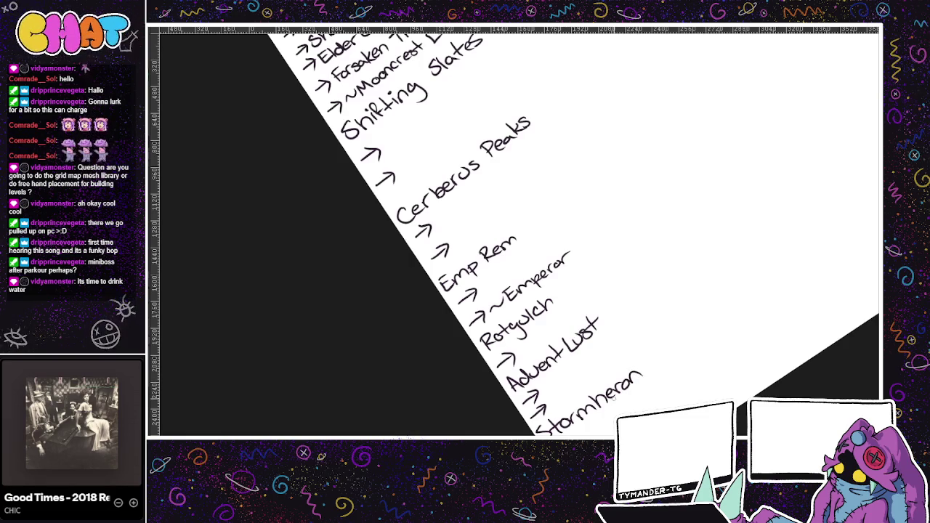
key(ctrl+z)
key(ctrl+z)
key(ctrl+z)
key(ctrl+z)
drag(600, 404, 604, 398)
drag(607, 403, 619, 391)
drag(623, 392, 629, 388)
drag(624, 378, 635, 374)
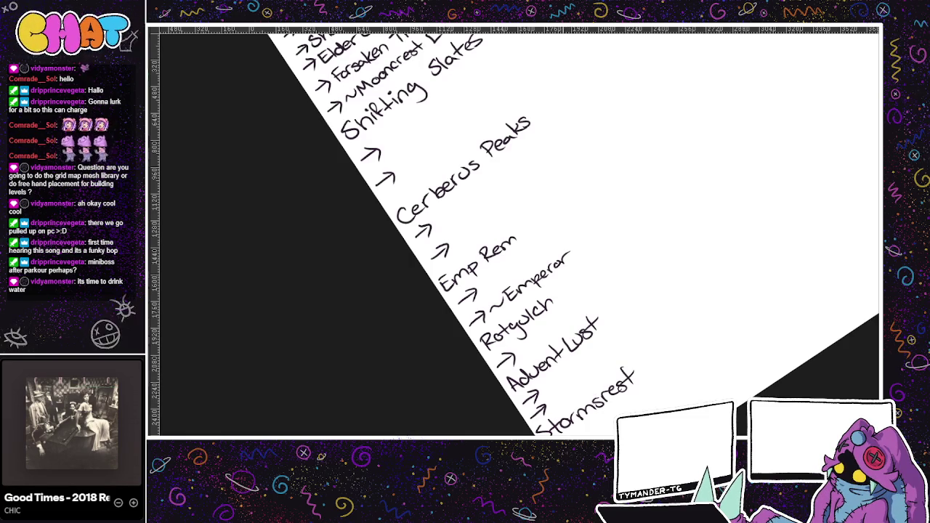
drag(594, 431, 632, 406)
mouse_move(628, 401)
mouse_down()
mouse_move(650, 386)
mouse_move(660, 392)
mouse_up()
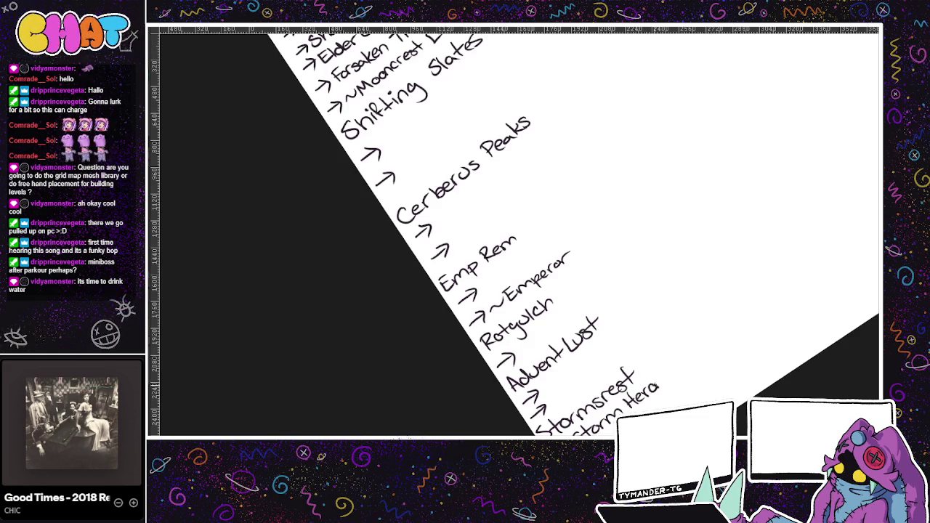